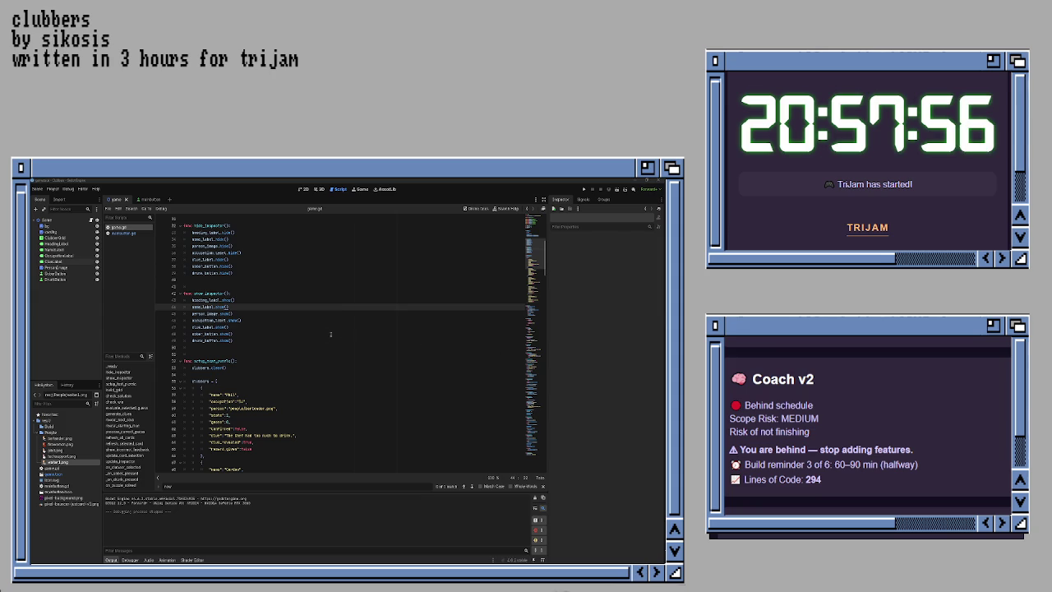
Step: Review the clubber data entries, checking the sober button line and each clubber's confirmed line
{"action": "left_click", "coordinate": [316, 333]}
{"action": "left_click", "coordinate": [295, 415]}
{"action": "left_click", "coordinate": [283, 428]}
{"action": "scroll", "coordinate": [303, 388], "scroll_direction": "down", "scroll_amount": 5}
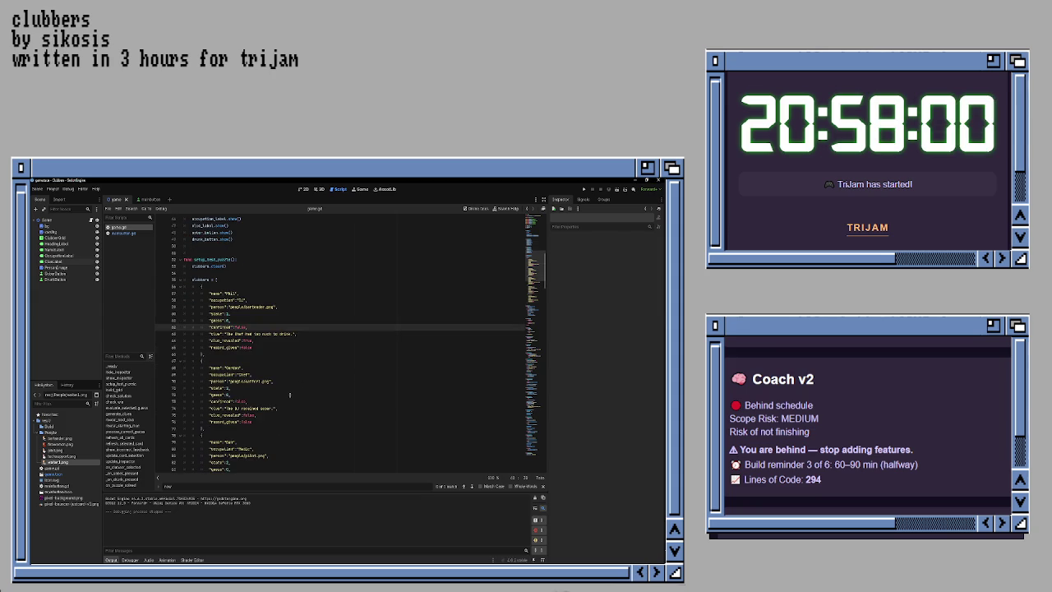
{"action": "left_click", "coordinate": [291, 361]}
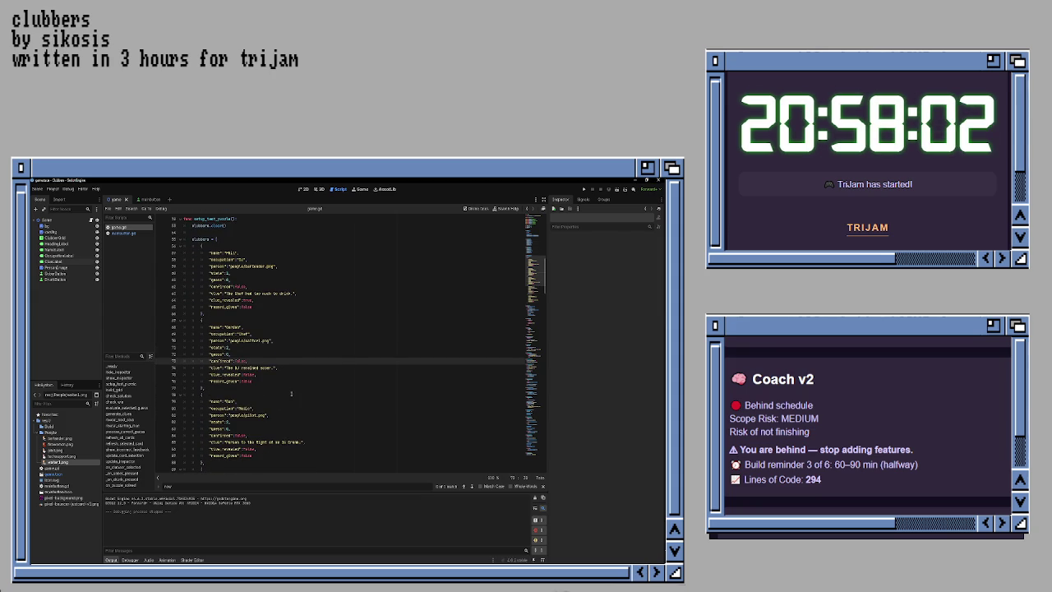
{"action": "scroll", "coordinate": [291, 394], "scroll_direction": "down", "scroll_amount": 7}
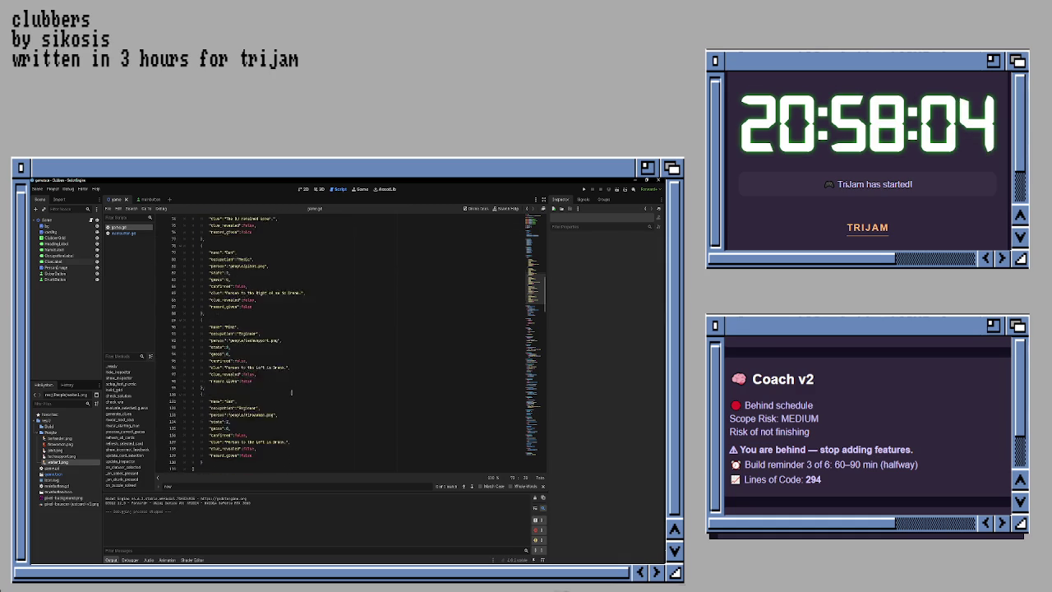
{"action": "scroll", "coordinate": [291, 392], "scroll_direction": "down", "scroll_amount": 8}
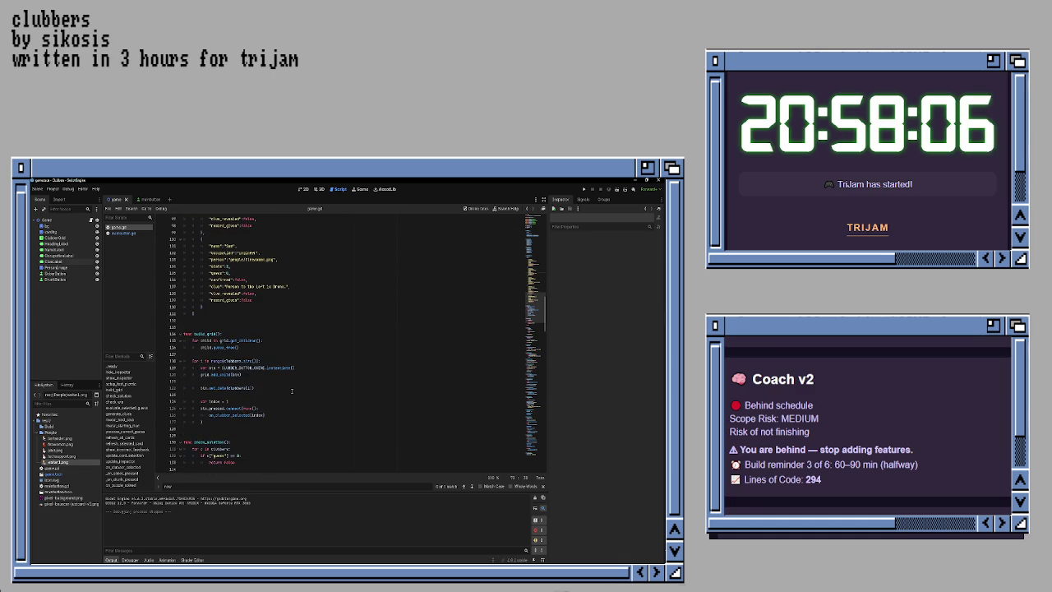
{"action": "scroll", "coordinate": [292, 391], "scroll_direction": "down", "scroll_amount": 1}
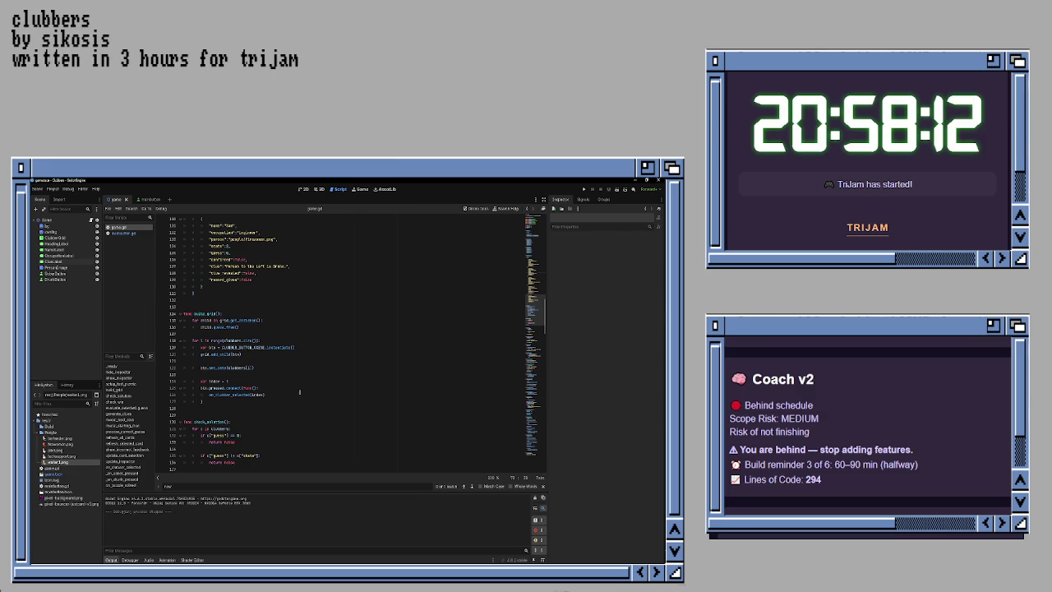
{"action": "scroll", "coordinate": [296, 390], "scroll_direction": "down", "scroll_amount": 2}
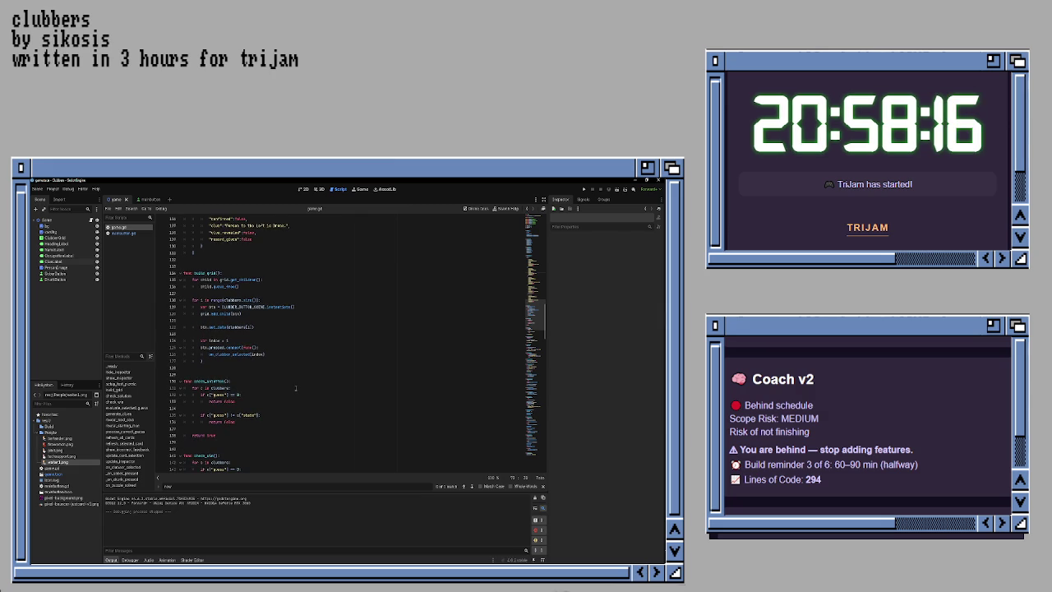
{"action": "scroll", "coordinate": [296, 388], "scroll_direction": "down", "scroll_amount": 2}
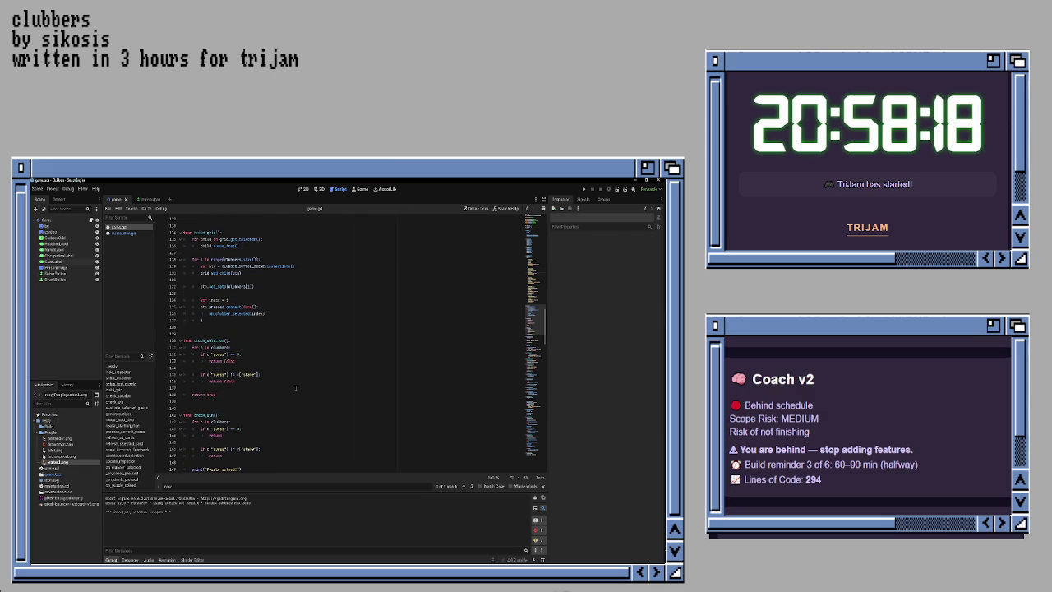
{"action": "scroll", "coordinate": [295, 388], "scroll_direction": "down", "scroll_amount": 2}
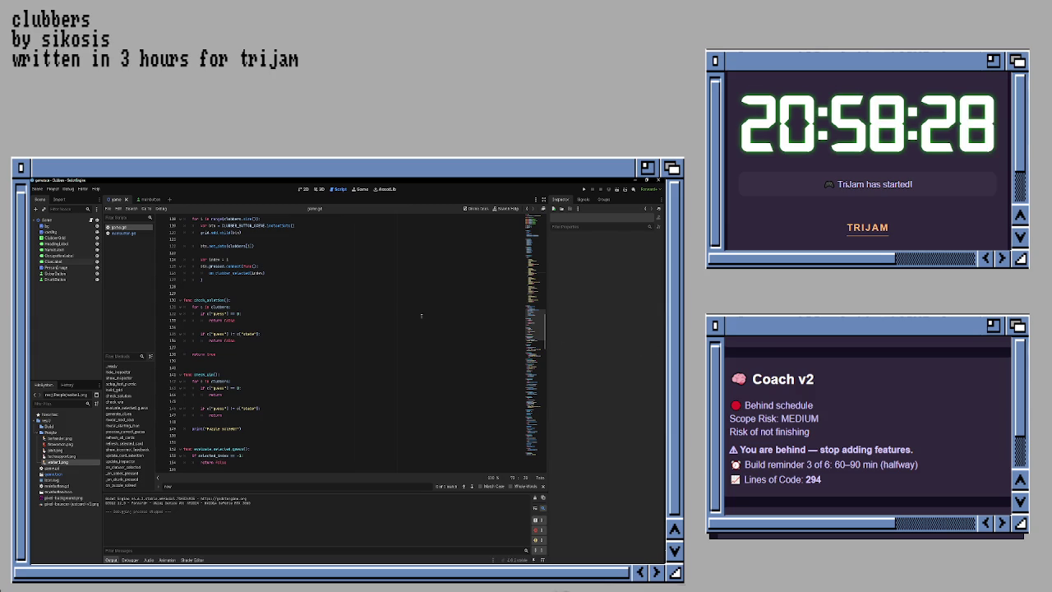
{"action": "scroll", "coordinate": [359, 296], "scroll_direction": "up", "scroll_amount": 7}
{"action": "scroll", "coordinate": [313, 288], "scroll_direction": "up", "scroll_amount": 7}
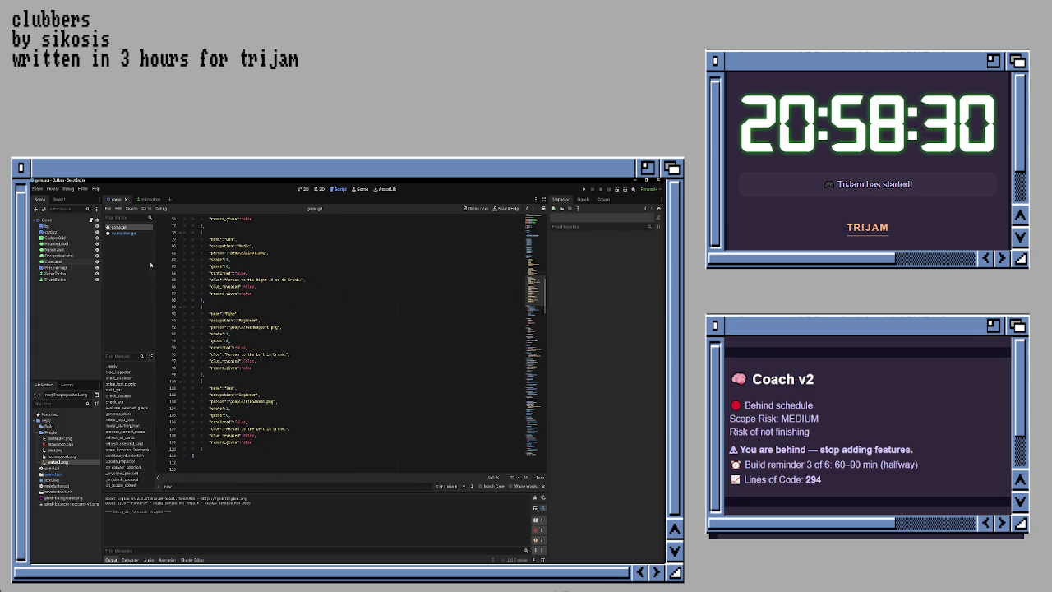
Step: In clubber_button.gd, delete the _ready() function and the blank line above set_data
{"action": "left_click", "coordinate": [123, 232]}
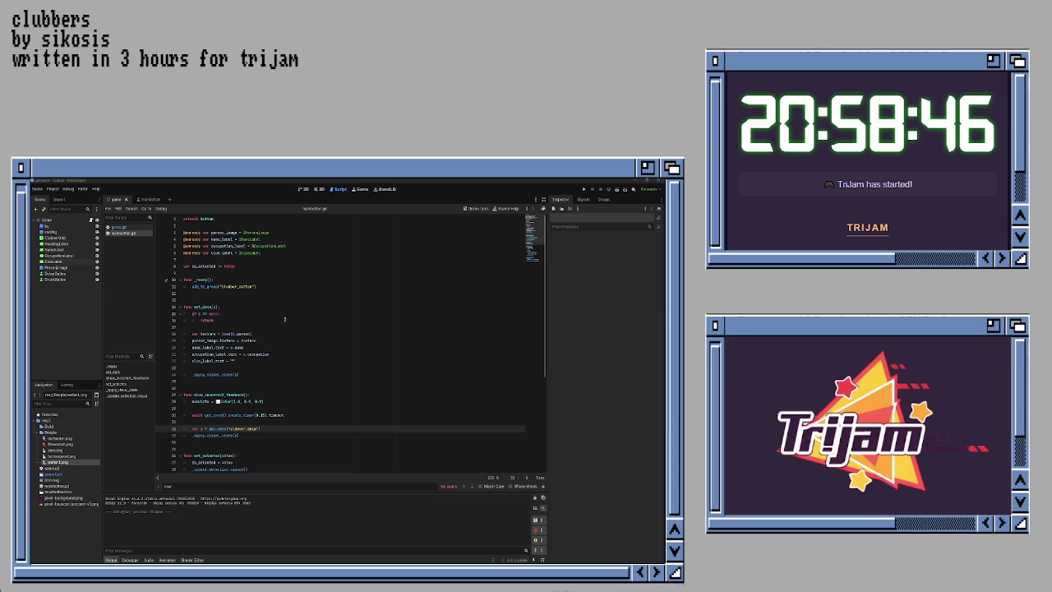
{"action": "left_click", "coordinate": [276, 287]}
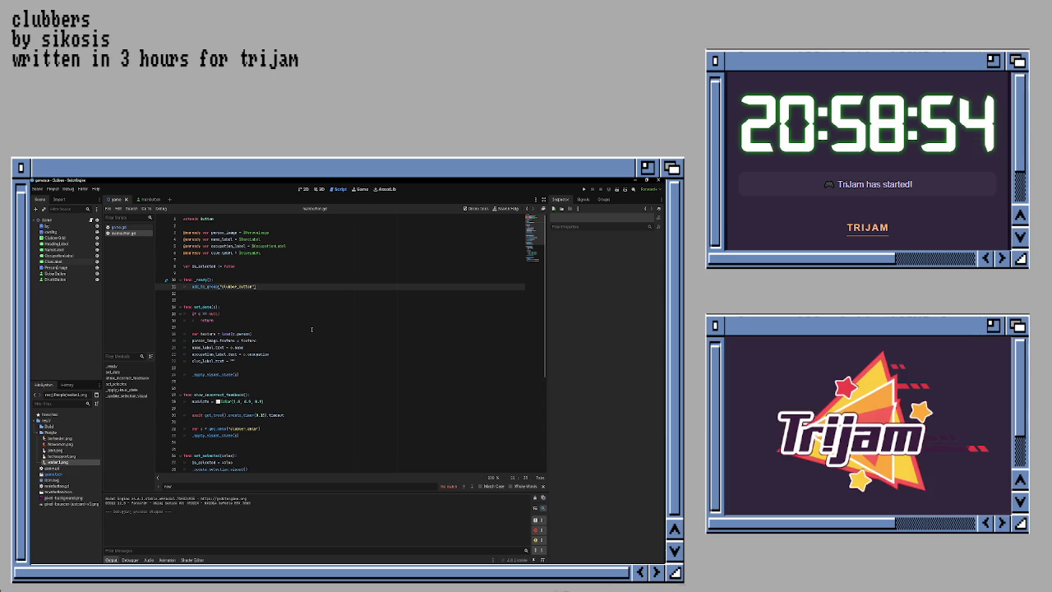
{"action": "key", "text": "Up"}
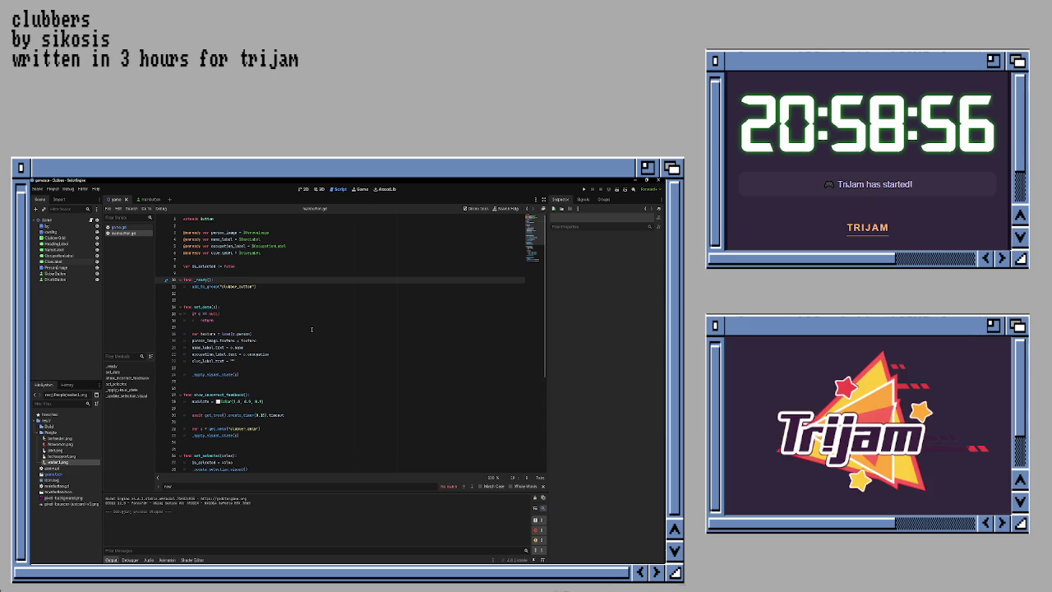
{"action": "key", "text": "ctrl+shift+k"}
{"action": "key", "text": "ctrl+shift+k"}
{"action": "key", "text": "ctrl+shift+k"}
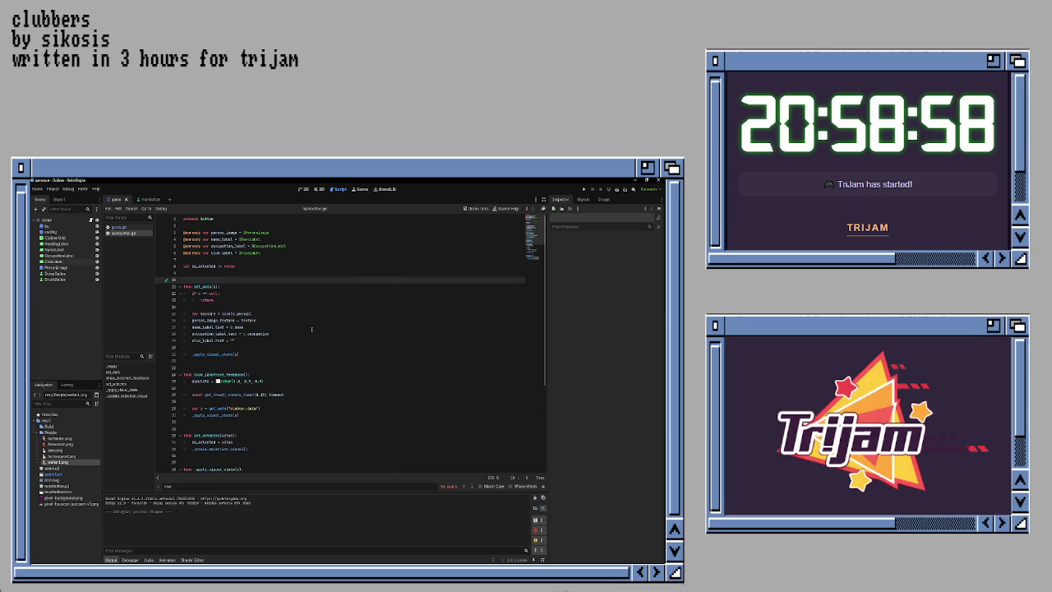
{"action": "key", "text": "ctrl+shift+k"}
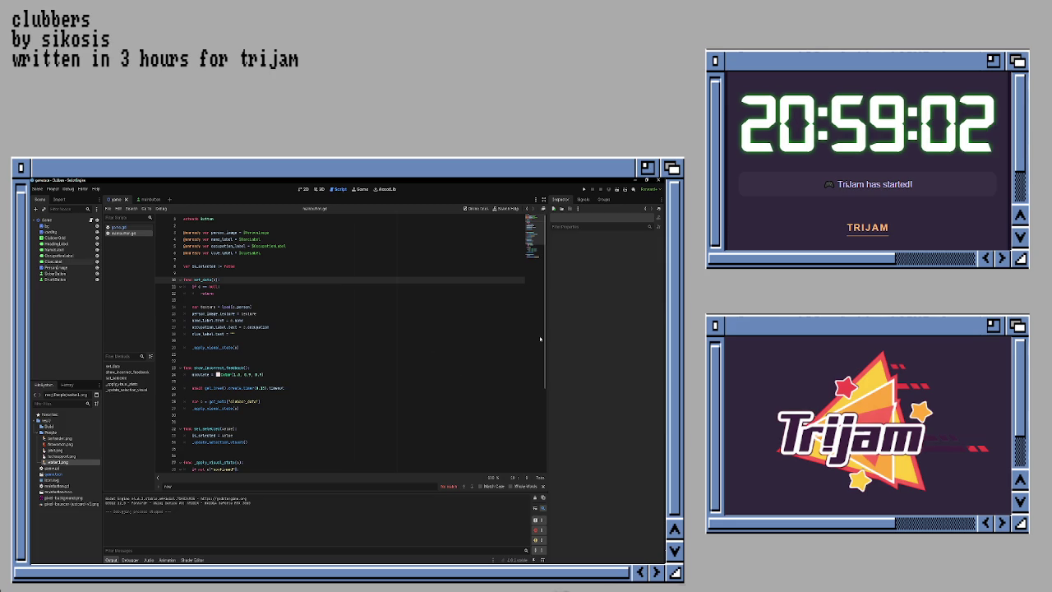
{"action": "left_click", "coordinate": [389, 342]}
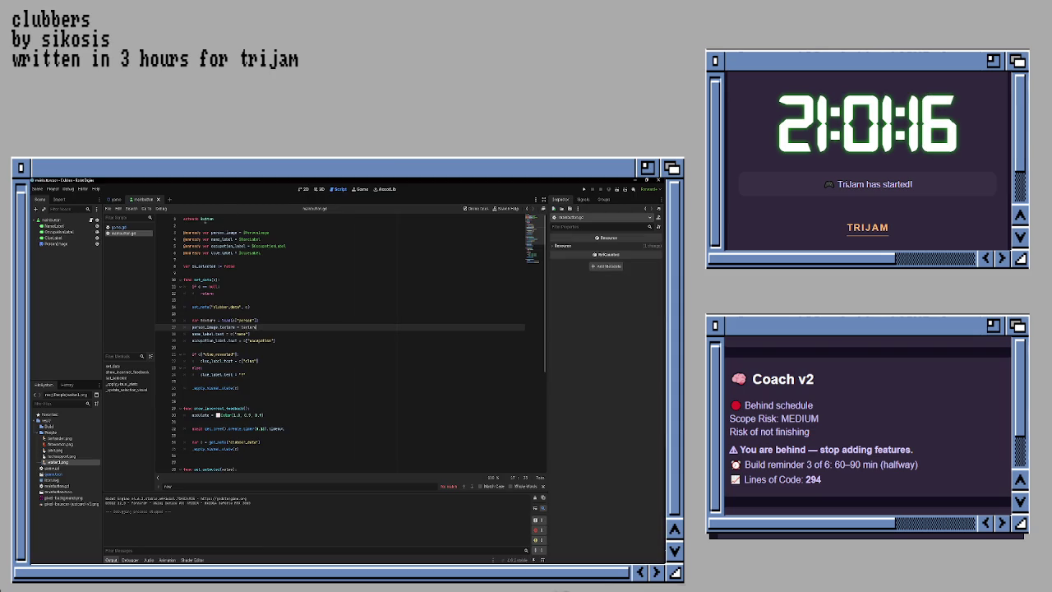
Step: Switch to the game scene tab
{"action": "left_click", "coordinate": [116, 199]}
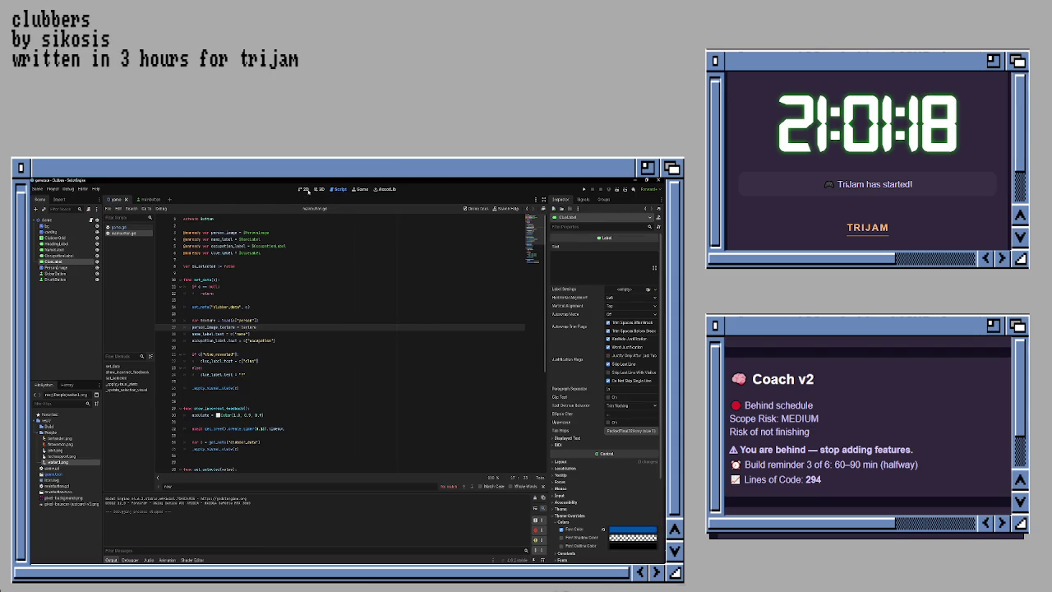
Step: Select the card's bottom clue label and try centering it vertically, then revert it to top
{"action": "left_click", "coordinate": [304, 189]}
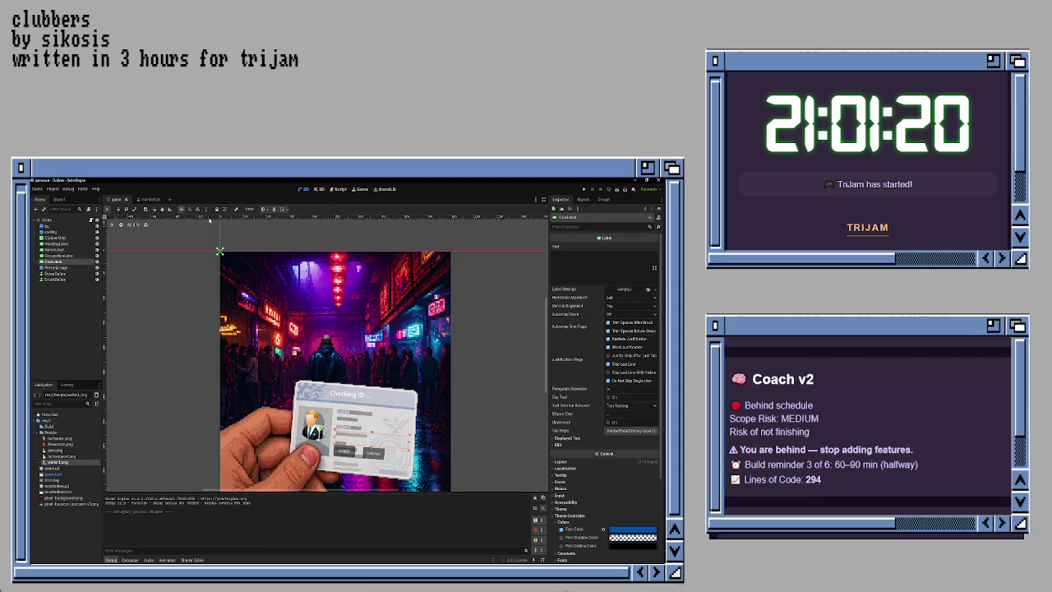
{"action": "left_click", "coordinate": [150, 200]}
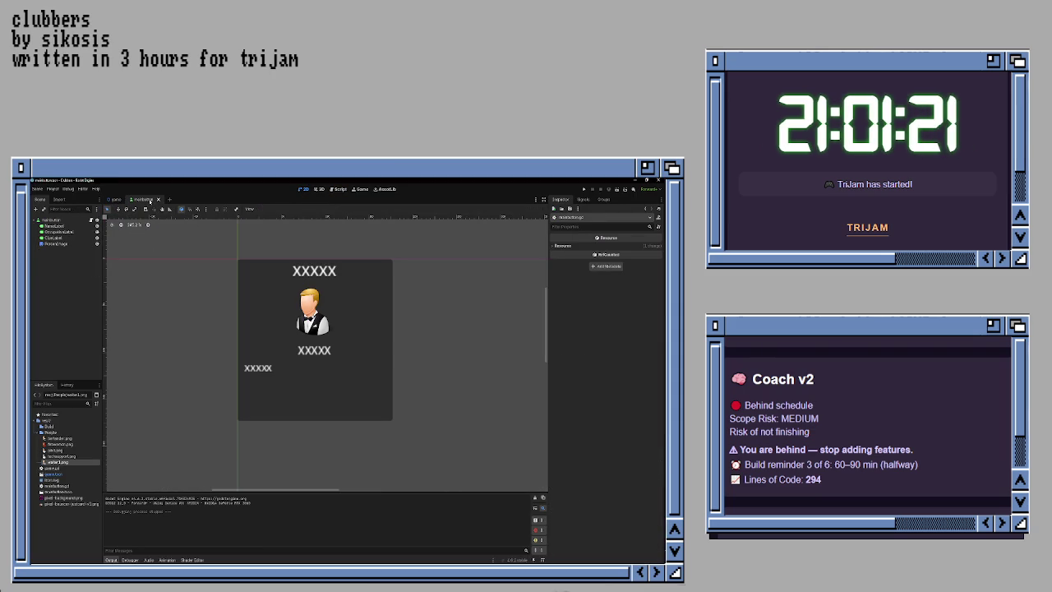
{"action": "left_click", "coordinate": [258, 367]}
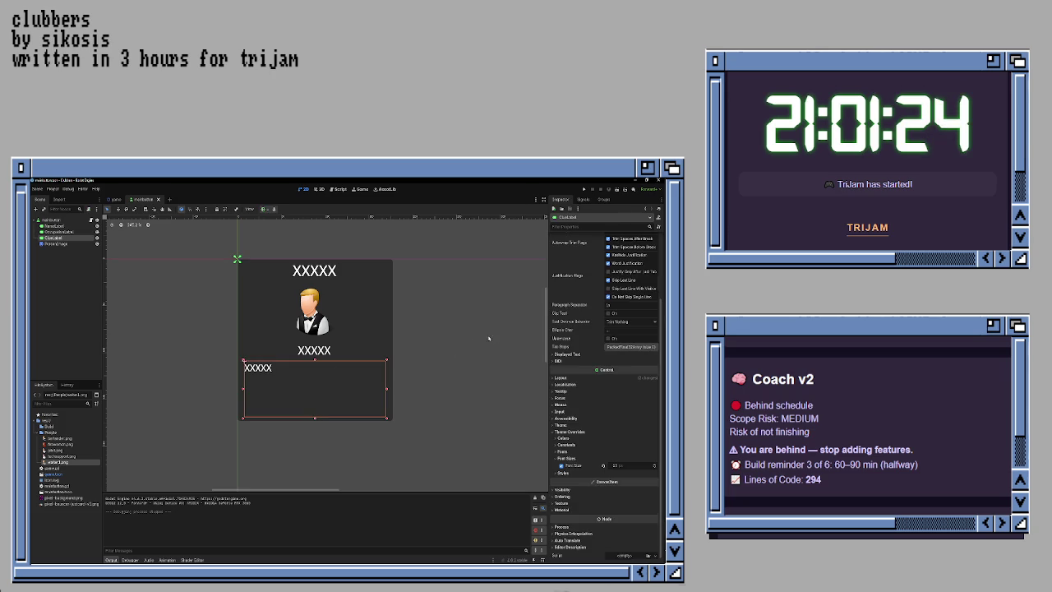
{"action": "scroll", "coordinate": [598, 316], "scroll_direction": "up", "scroll_amount": 3}
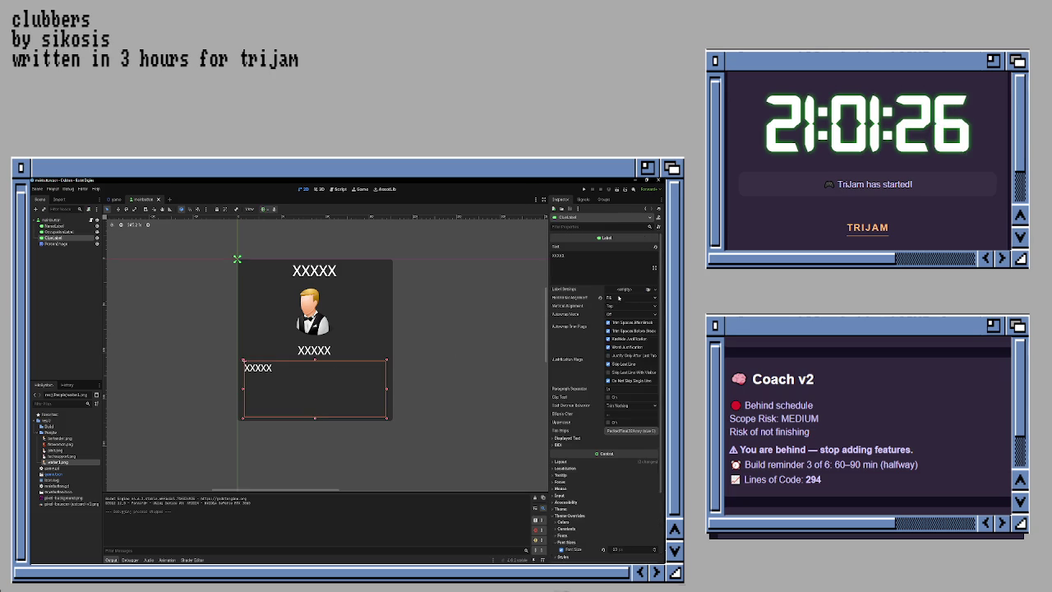
{"action": "left_click", "coordinate": [620, 306]}
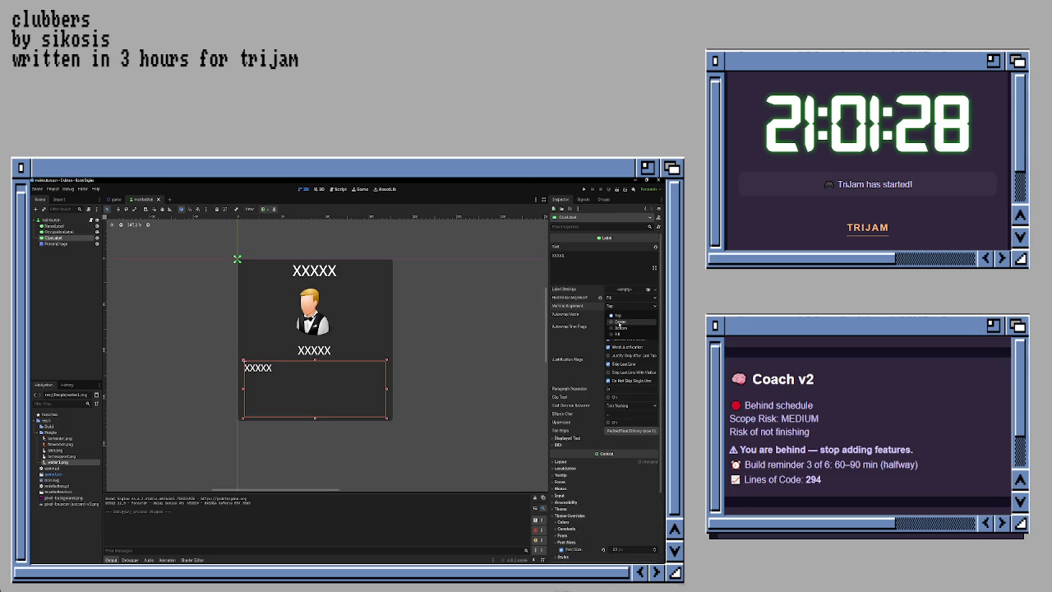
{"action": "left_click", "coordinate": [618, 323]}
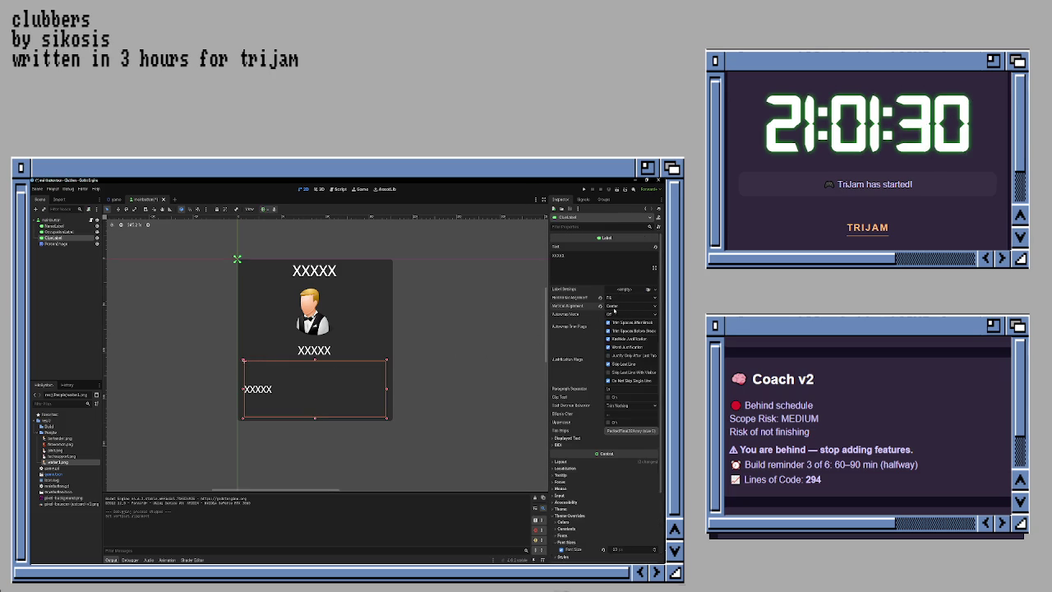
{"action": "left_click", "coordinate": [615, 307]}
{"action": "left_click", "coordinate": [618, 316]}
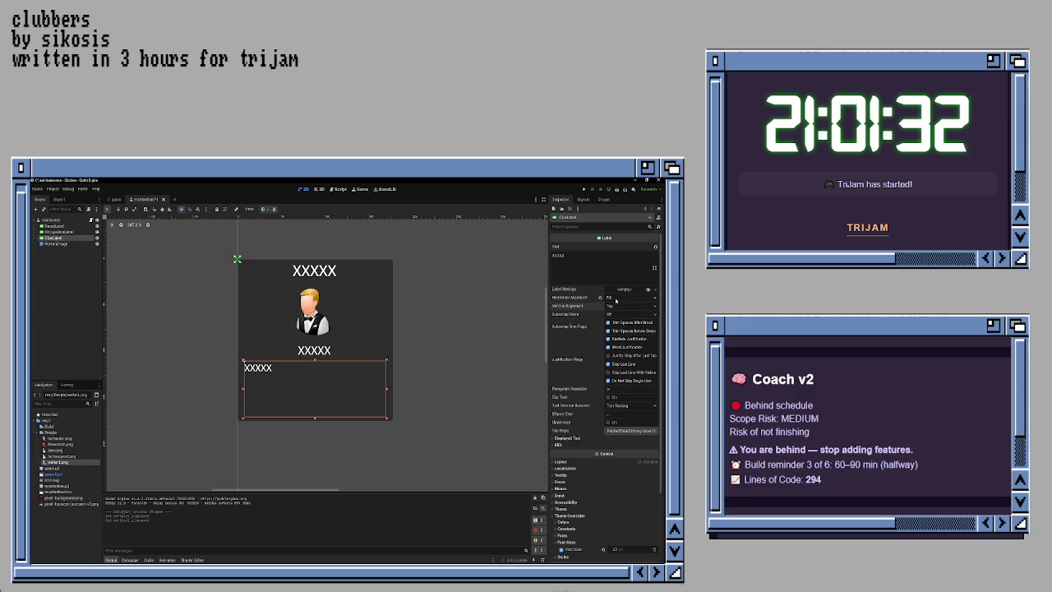
Step: Set the clue label's Horizontal Alignment to Center and run the game with F5
{"action": "left_click", "coordinate": [620, 297]}
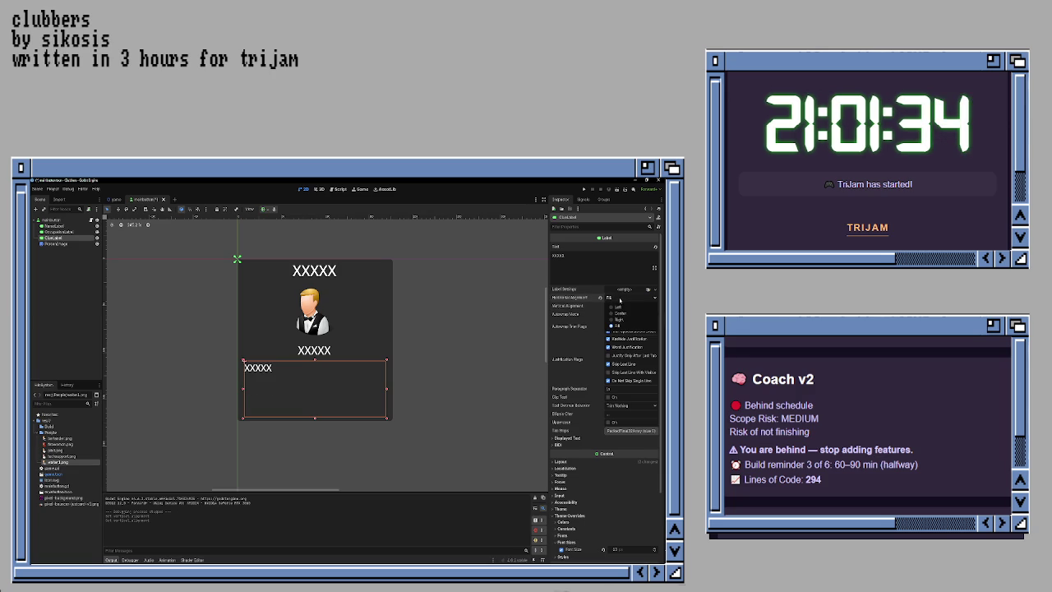
{"action": "left_click", "coordinate": [619, 313]}
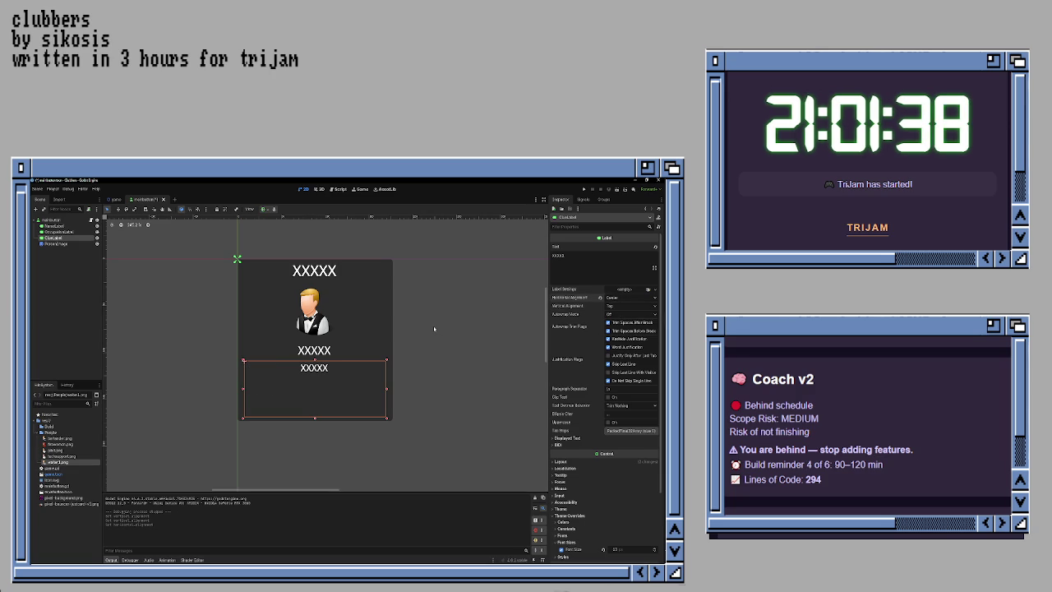
{"action": "key", "text": "F5"}
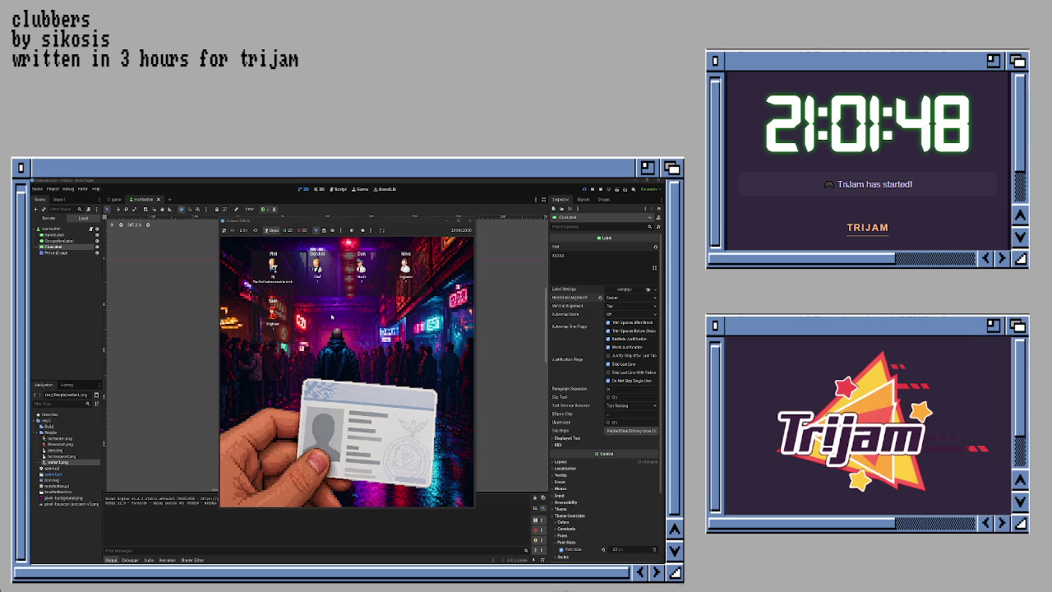
Step: In game.gd, change Phil's clue to 'Gordon had too much to drink.'
{"action": "left_click", "coordinate": [466, 220]}
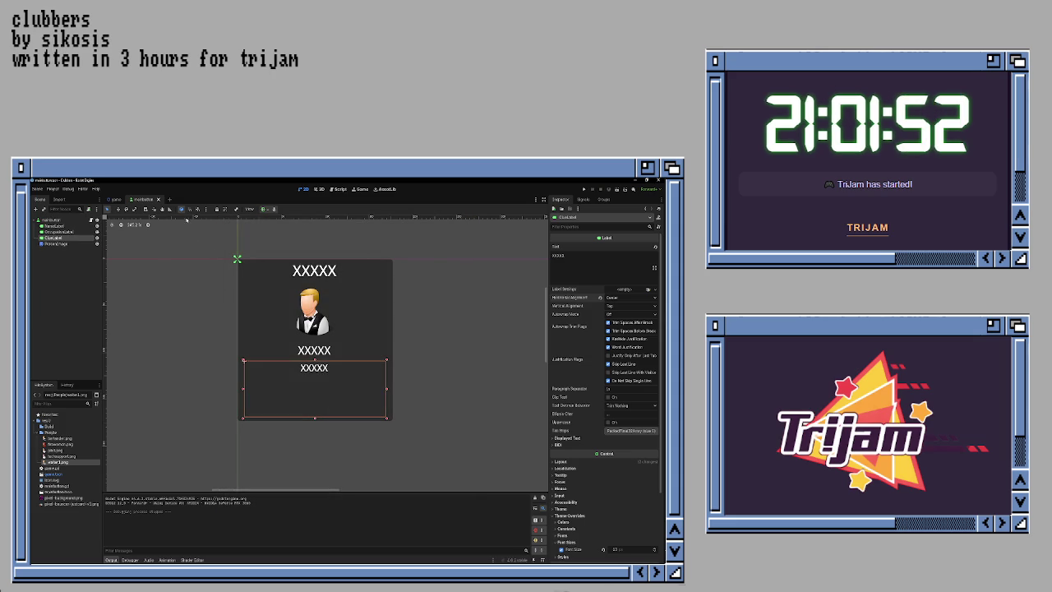
{"action": "left_click", "coordinate": [336, 189]}
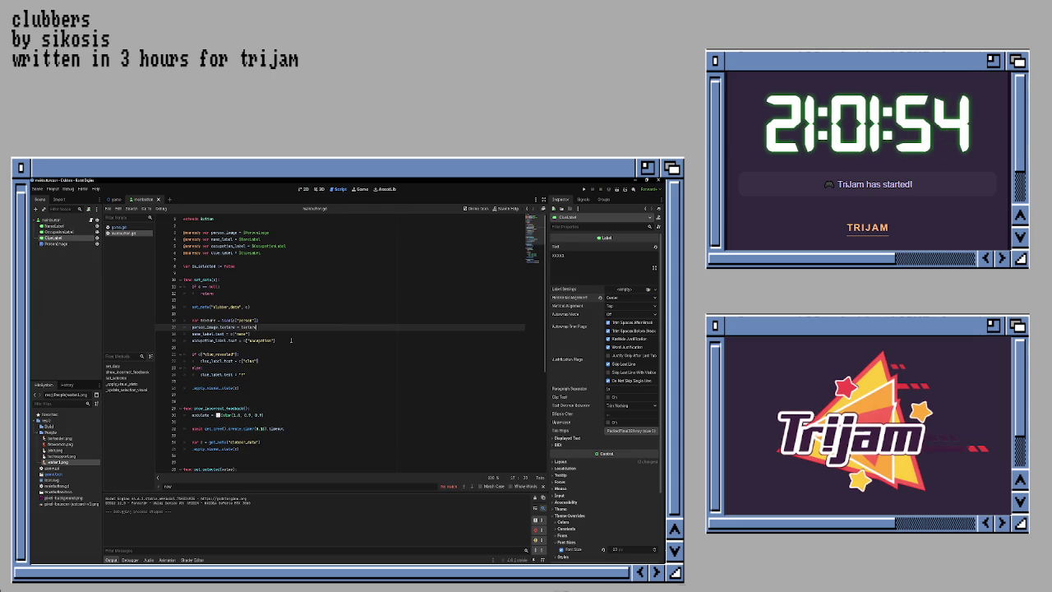
{"action": "scroll", "coordinate": [266, 324], "scroll_direction": "down", "scroll_amount": 8}
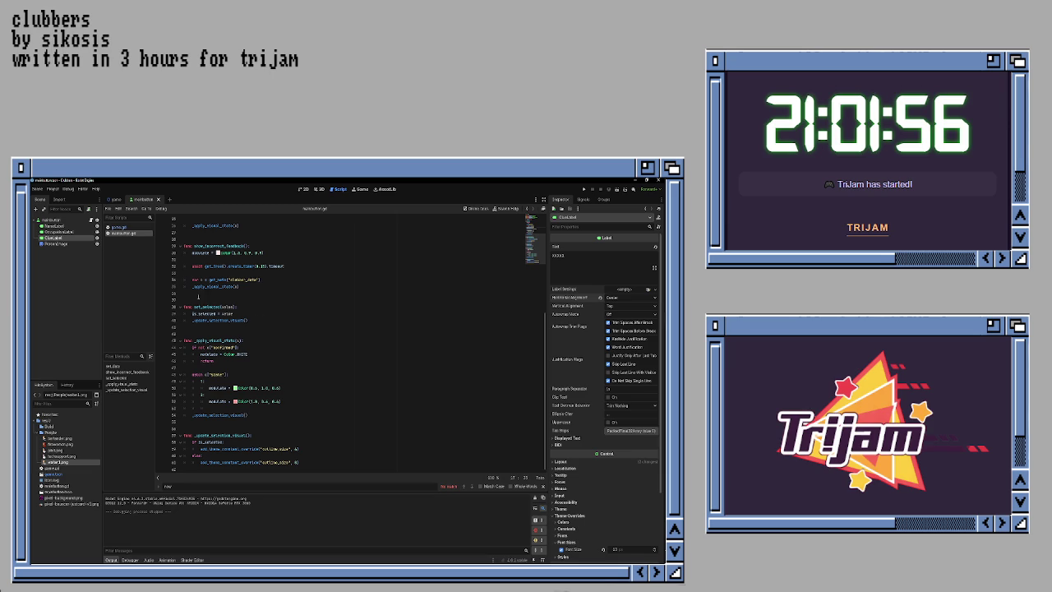
{"action": "left_click", "coordinate": [130, 227]}
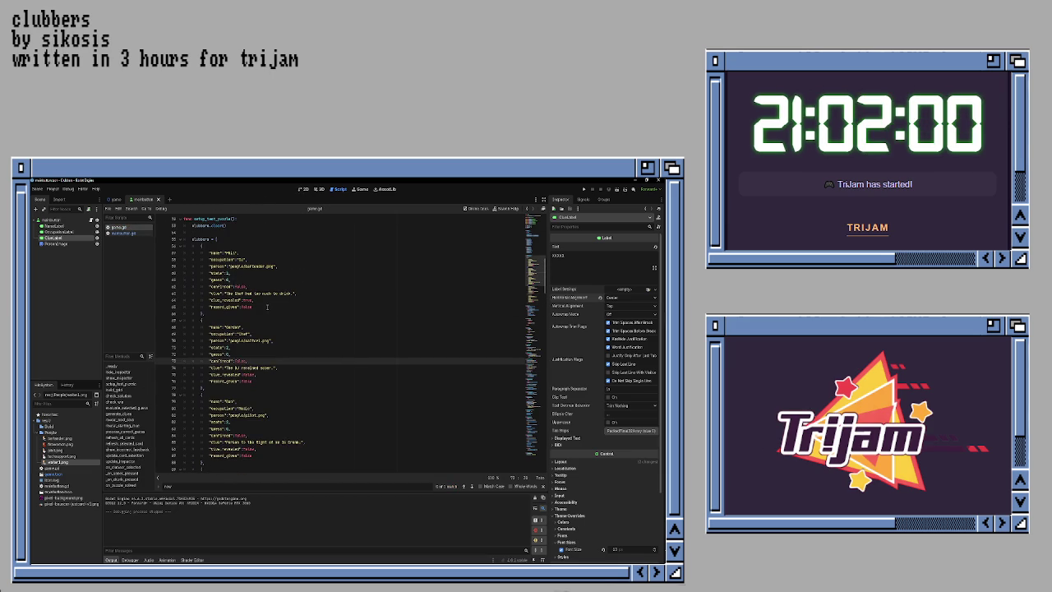
{"action": "left_click", "coordinate": [256, 289]}
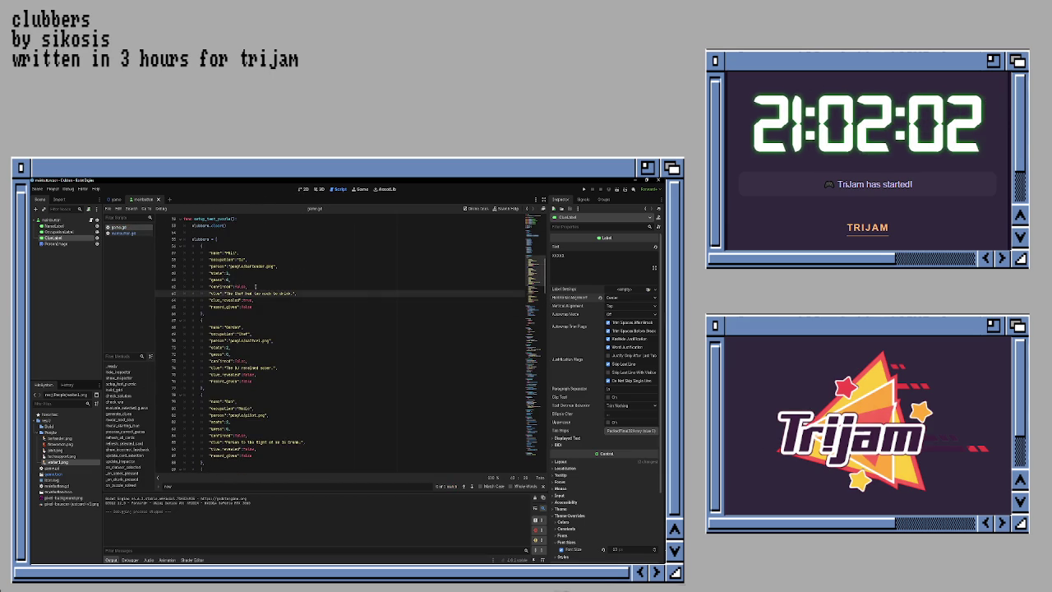
{"action": "key", "text": "BackSpace"}
{"action": "key", "text": "BackSpace"}
{"action": "key", "text": "BackSpace"}
{"action": "type", "text": "Gordon"}
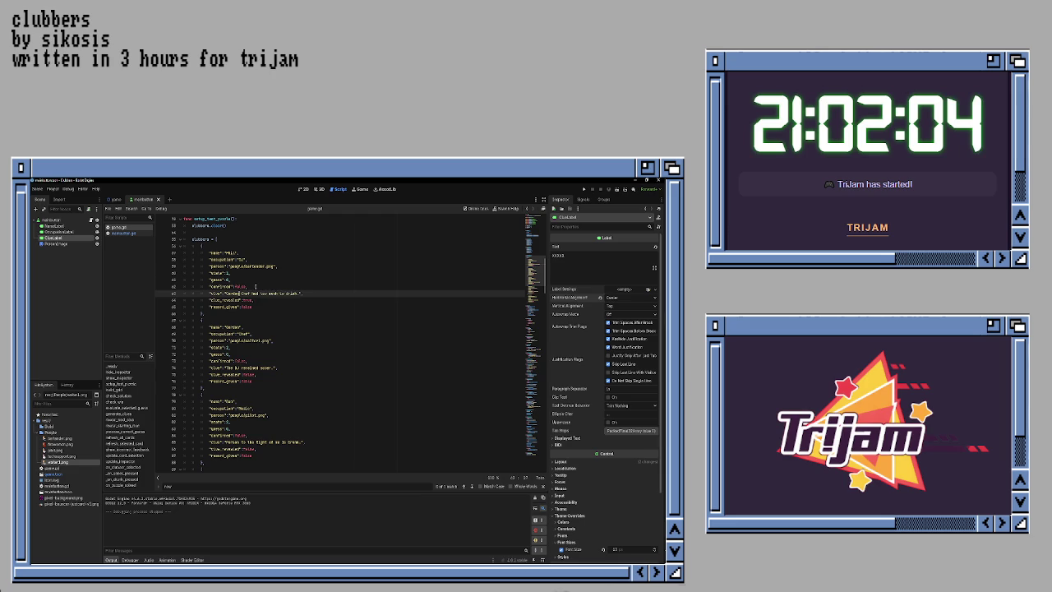
{"action": "key", "text": "Delete"}
{"action": "key", "text": "Delete"}
{"action": "key", "text": "Delete"}
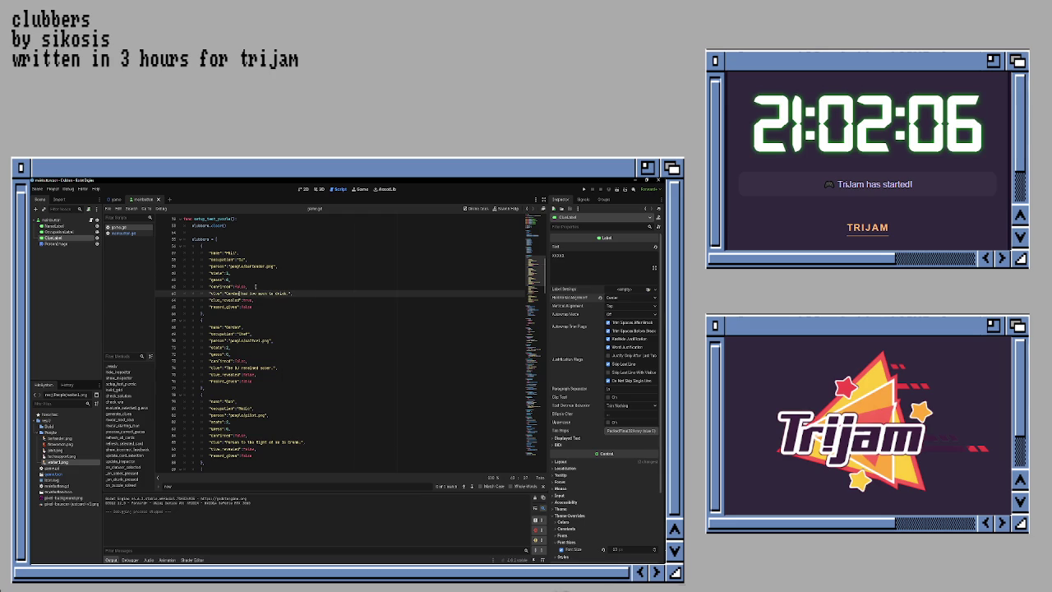
Step: Playtest: inspect Phil's and Gordon's cards, judge Gordon drunk and Phil sober, then close
{"action": "key", "text": "F5"}
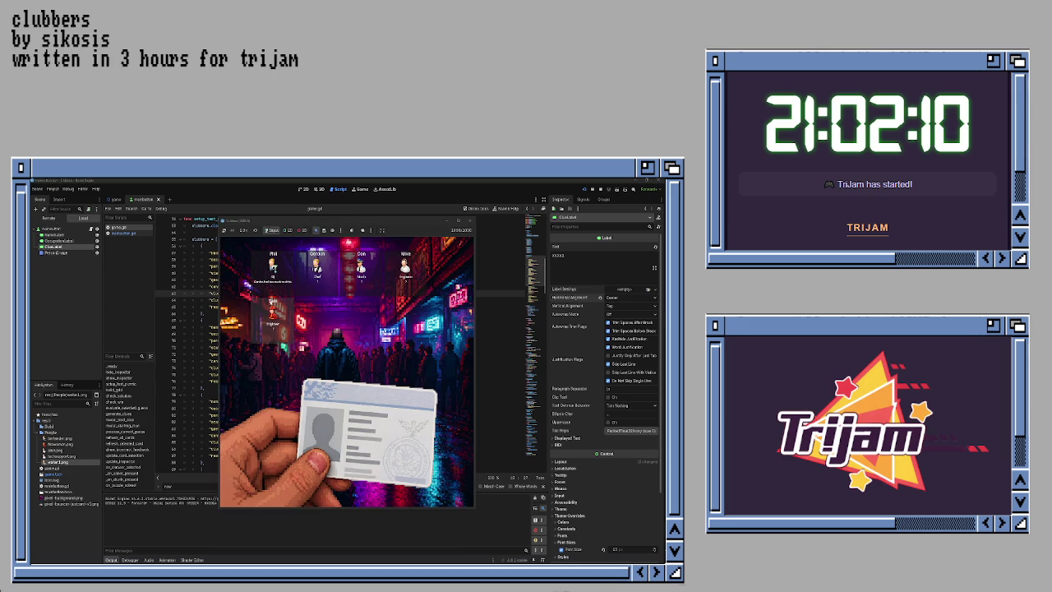
{"action": "left_click", "coordinate": [271, 277]}
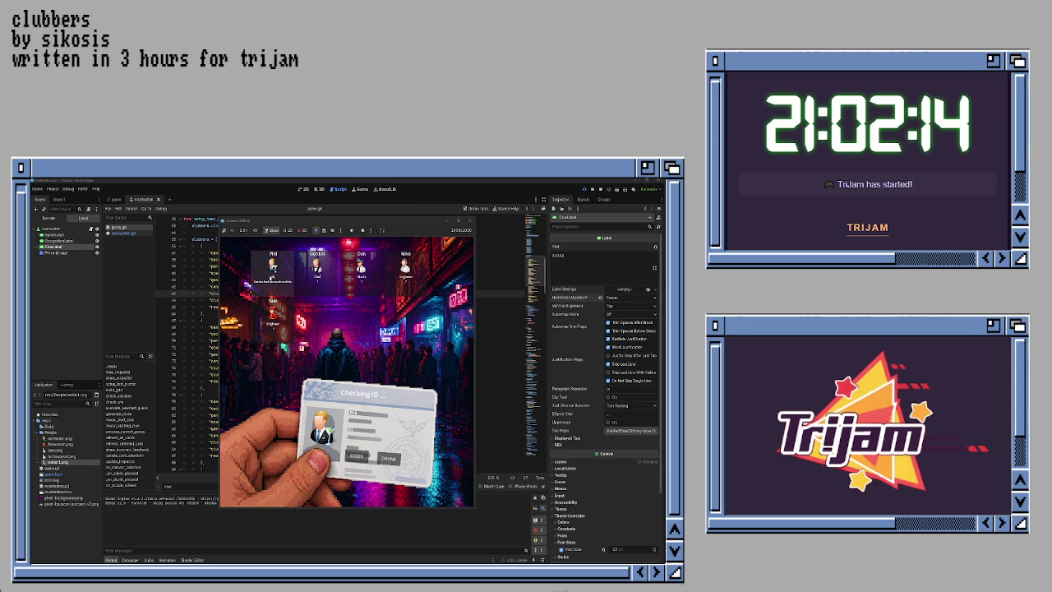
{"action": "left_click", "coordinate": [318, 280]}
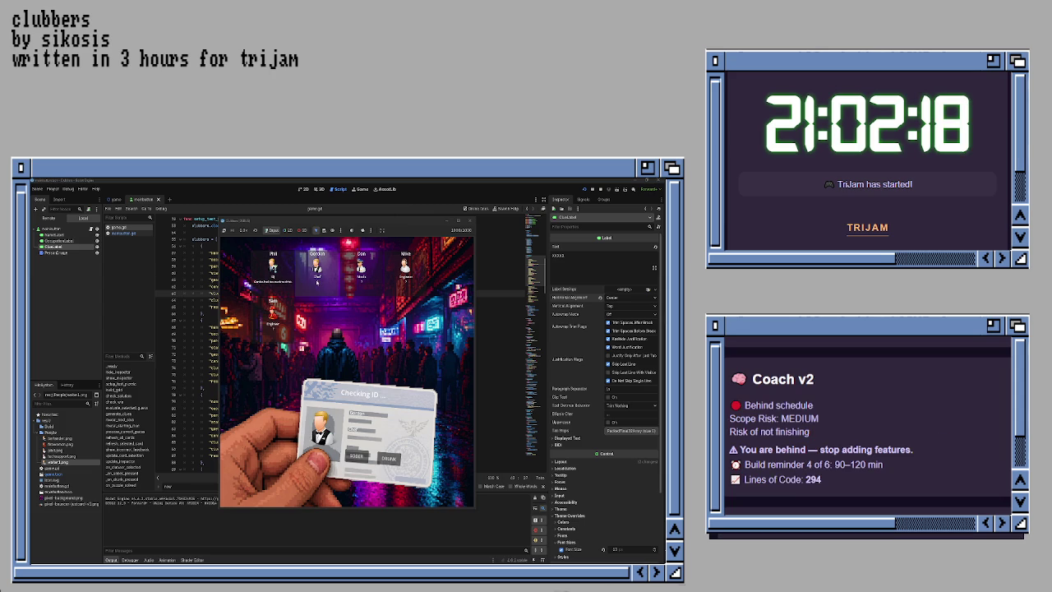
{"action": "left_click", "coordinate": [389, 459]}
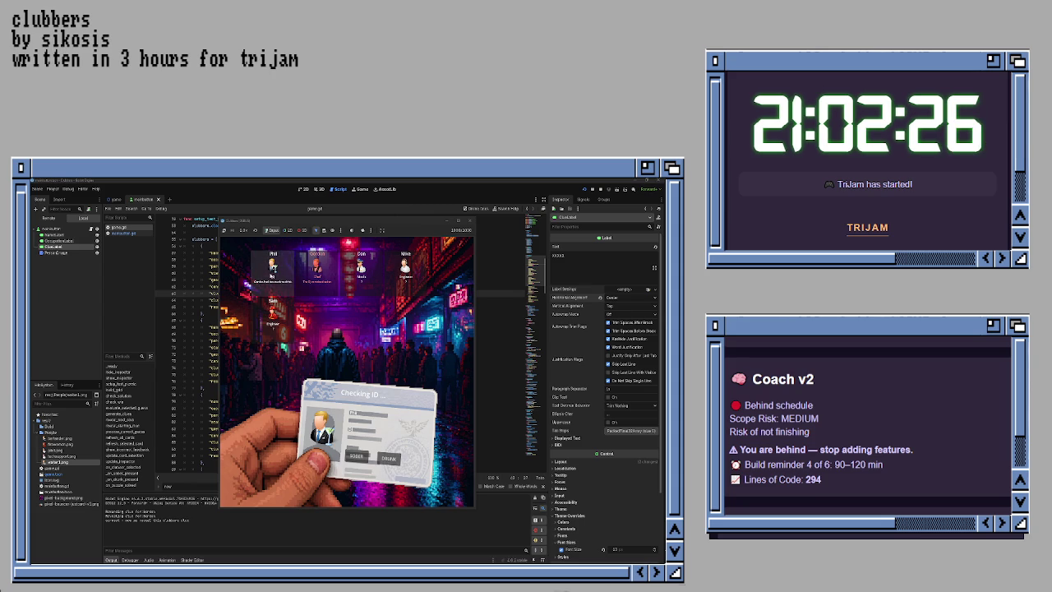
{"action": "left_click", "coordinate": [359, 457]}
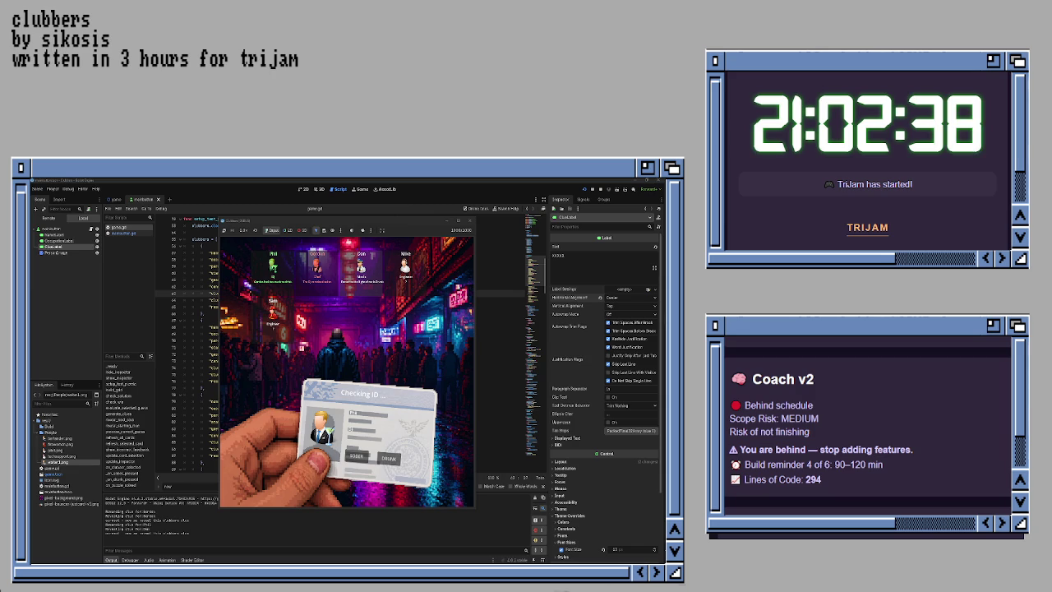
{"action": "left_click", "coordinate": [470, 221]}
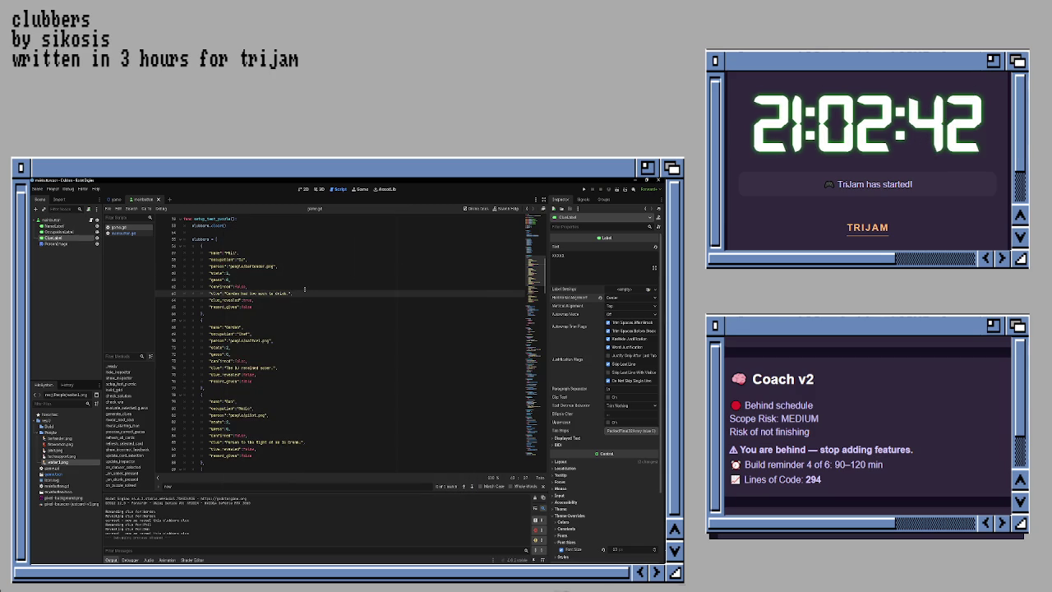
Step: Set the ClueLabel's Autowrap Mode to Word and save the card scene with Ctrl+S
{"action": "left_click", "coordinate": [124, 232]}
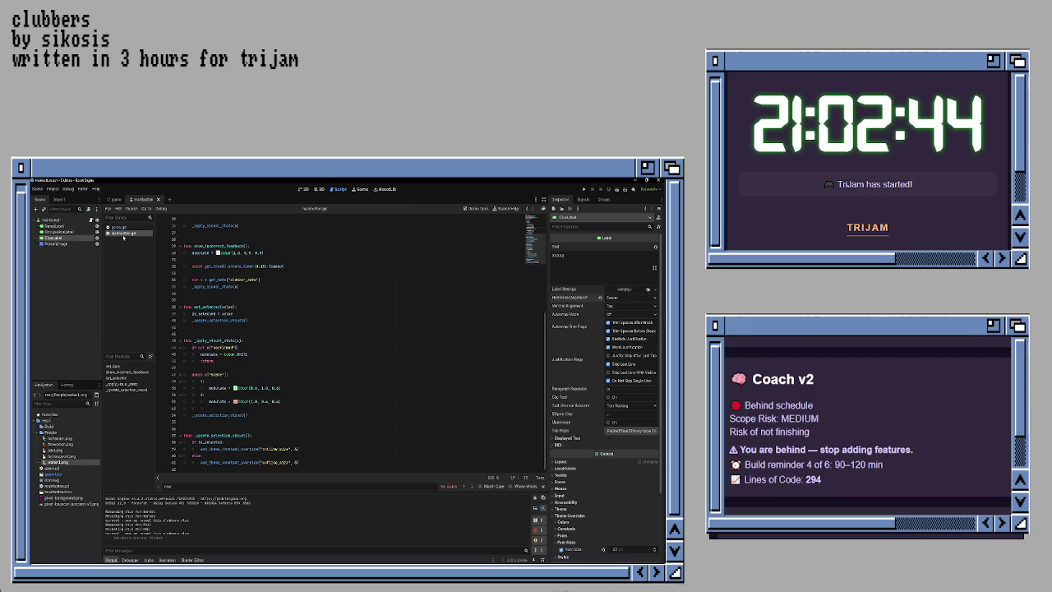
{"action": "left_click", "coordinate": [302, 189]}
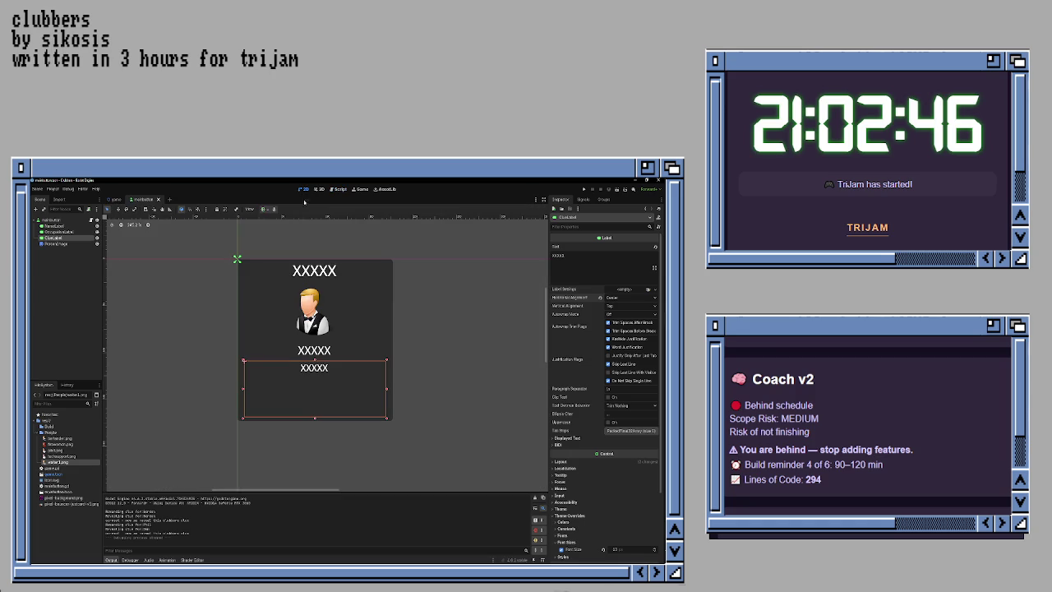
{"action": "left_click", "coordinate": [435, 365]}
{"action": "left_click", "coordinate": [352, 383]}
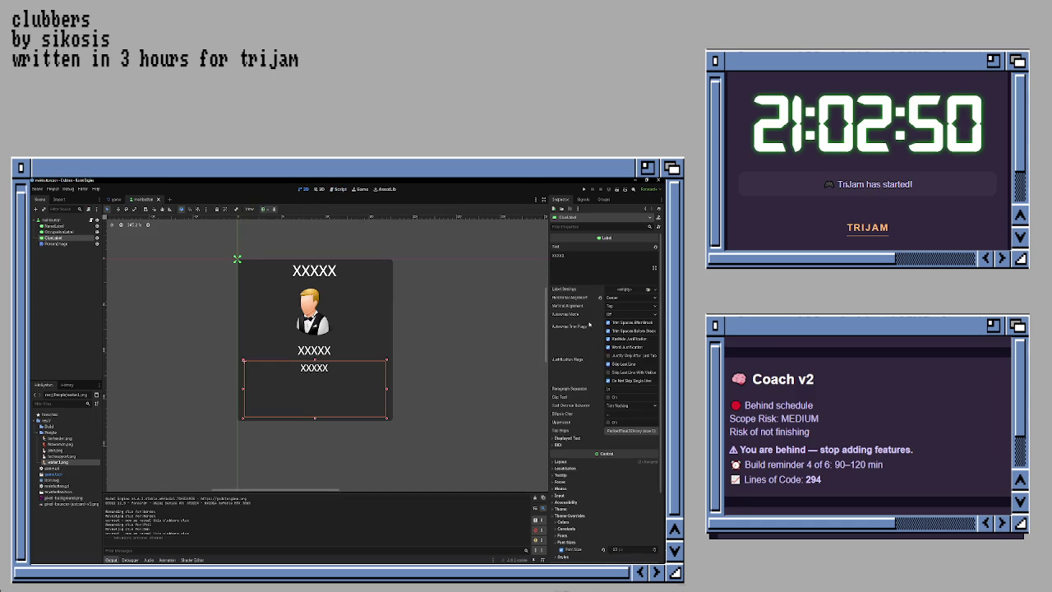
{"action": "left_click", "coordinate": [630, 314]}
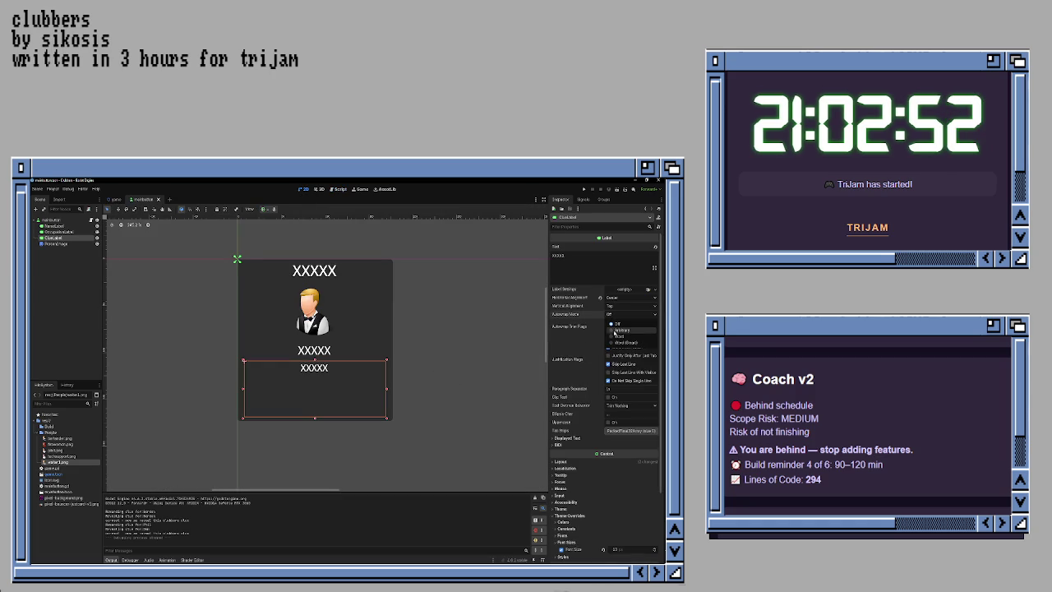
{"action": "left_click", "coordinate": [619, 336]}
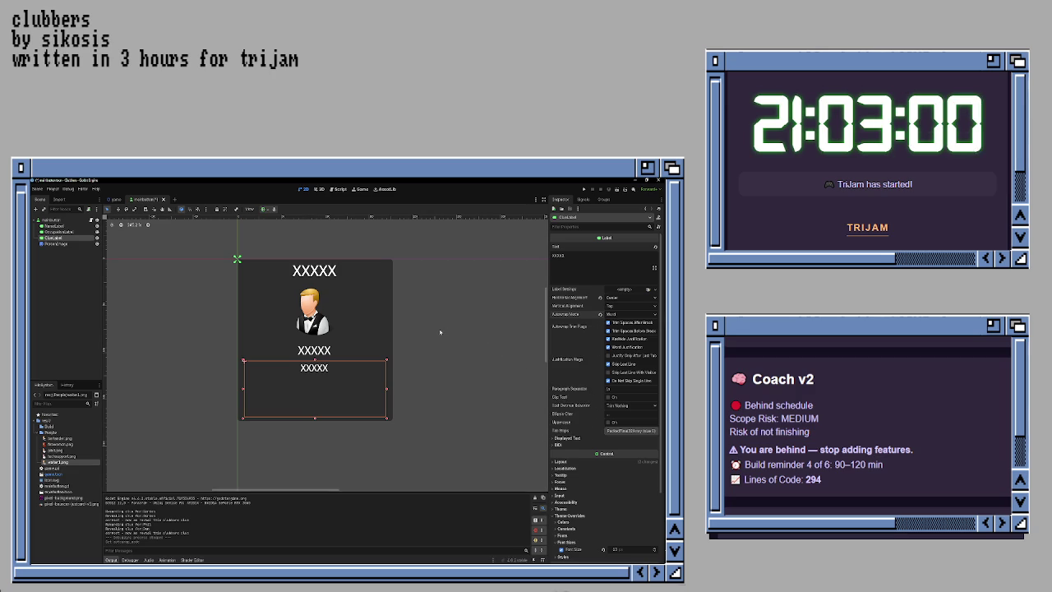
{"action": "key", "text": "ctrl+s"}
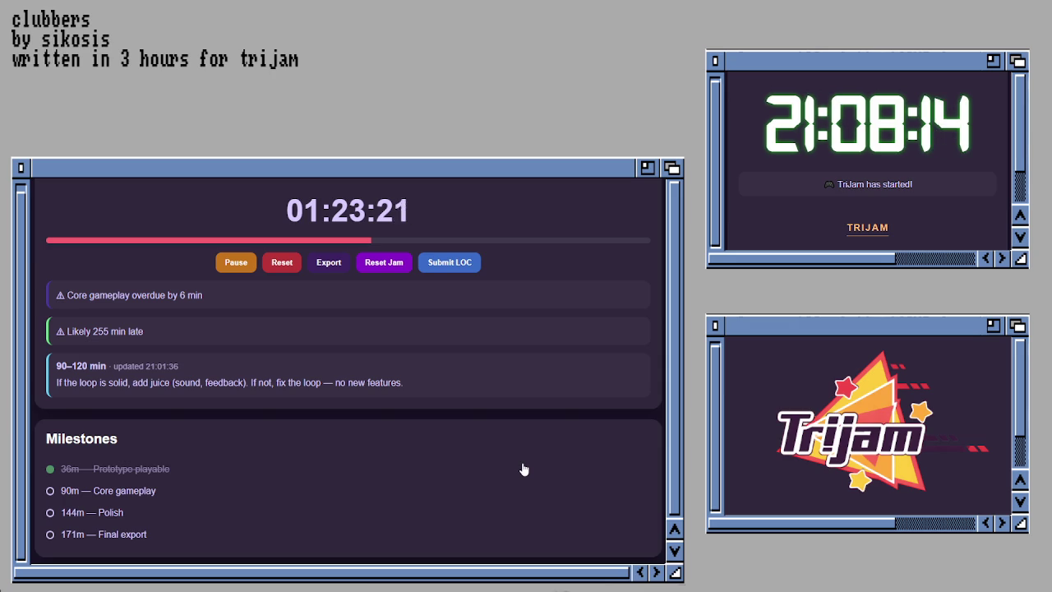
Step: Scroll the jam timer down to Task Progress and the Submission Checklist
{"action": "scroll", "coordinate": [524, 469], "scroll_direction": "down", "scroll_amount": 5}
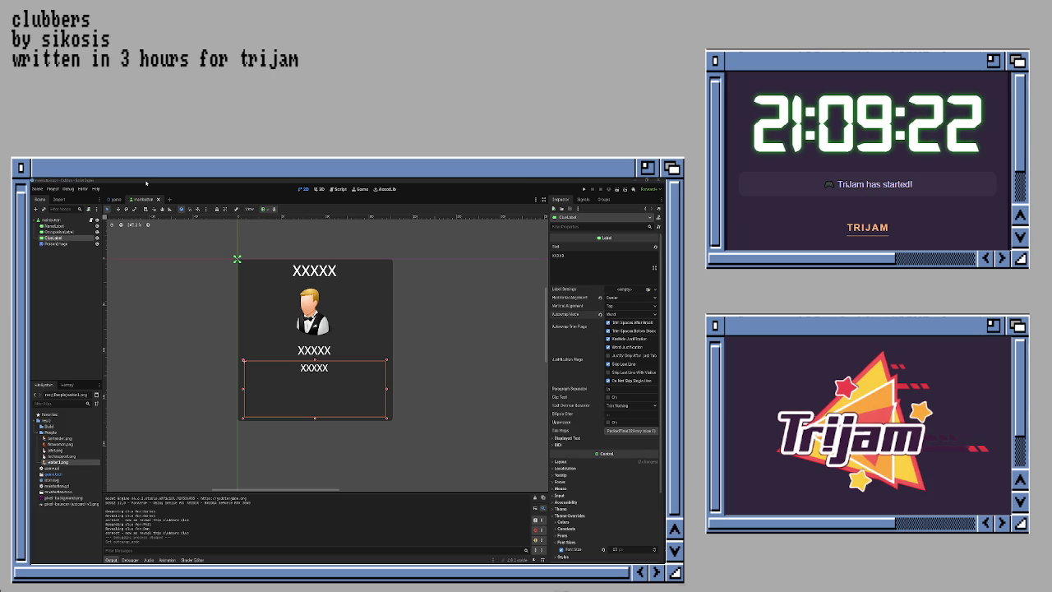
Step: Save the scene and add a Web preset in the Project Export dialog
{"action": "left_click", "coordinate": [39, 189]}
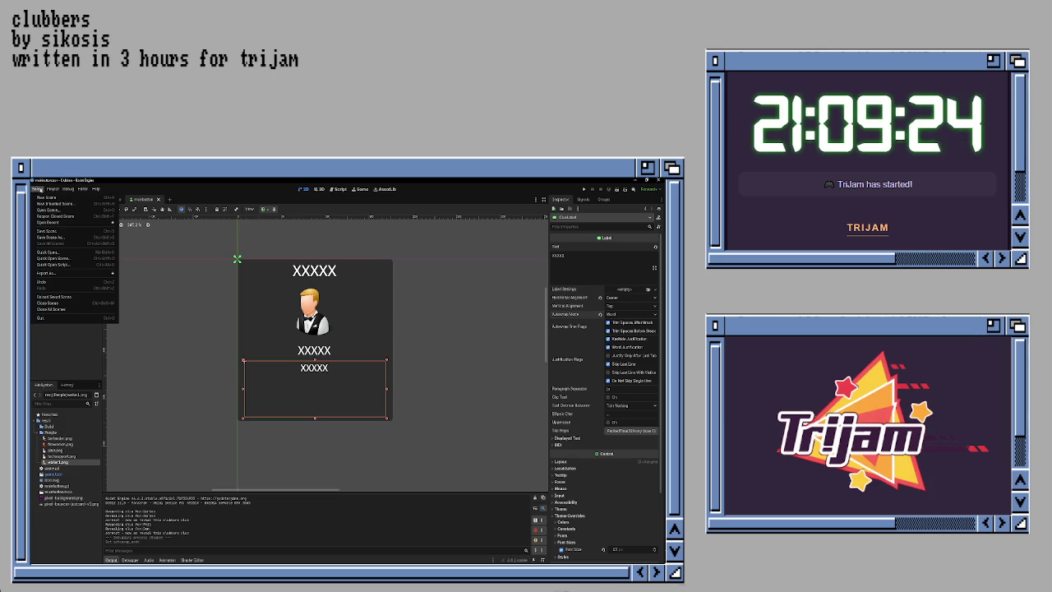
{"action": "left_click", "coordinate": [51, 231]}
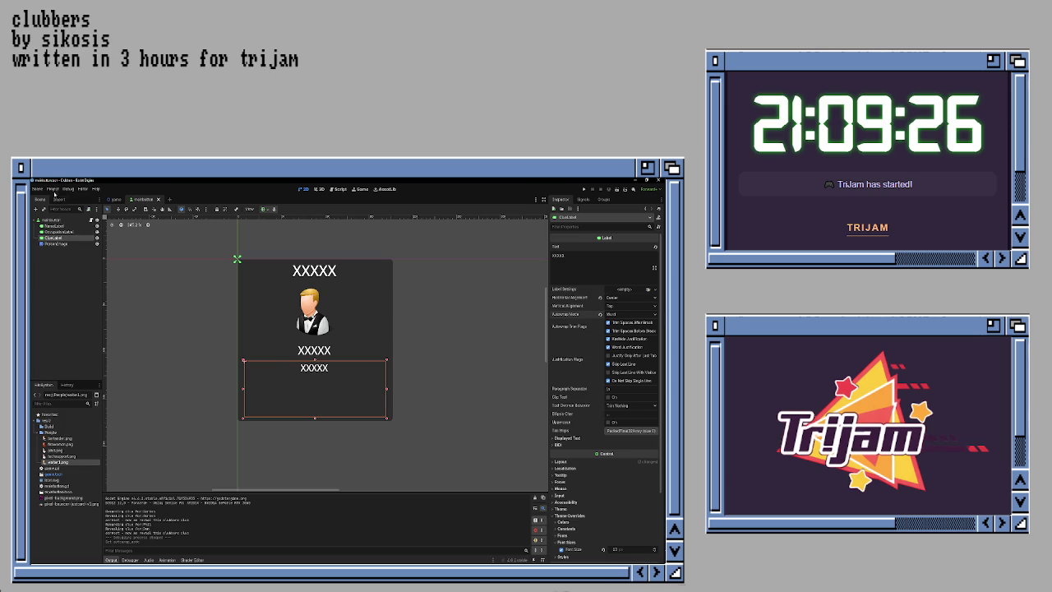
{"action": "left_click", "coordinate": [53, 190]}
{"action": "left_click", "coordinate": [72, 235]}
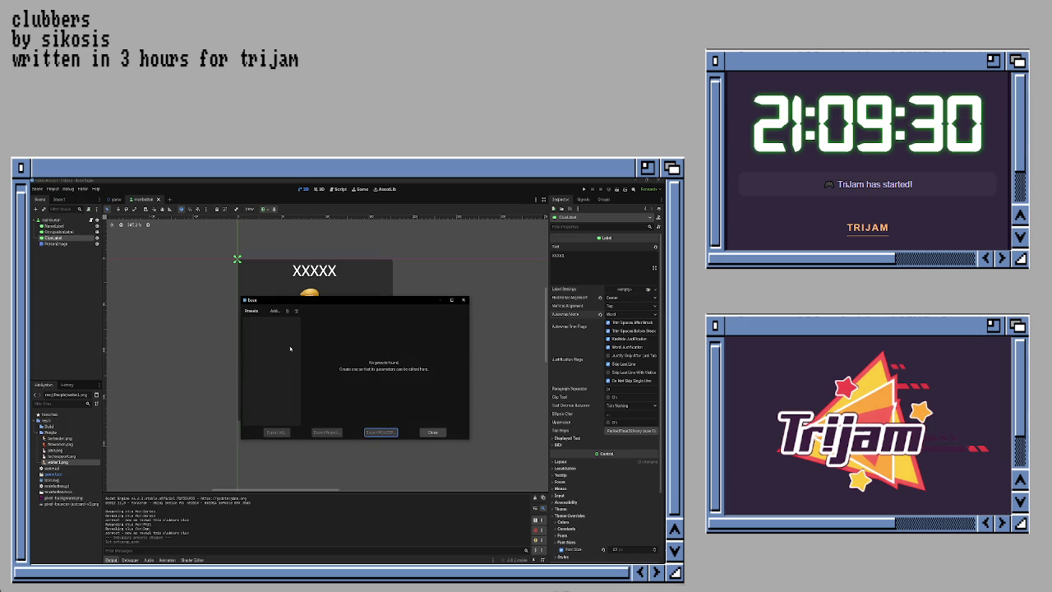
{"action": "left_click", "coordinate": [274, 311]}
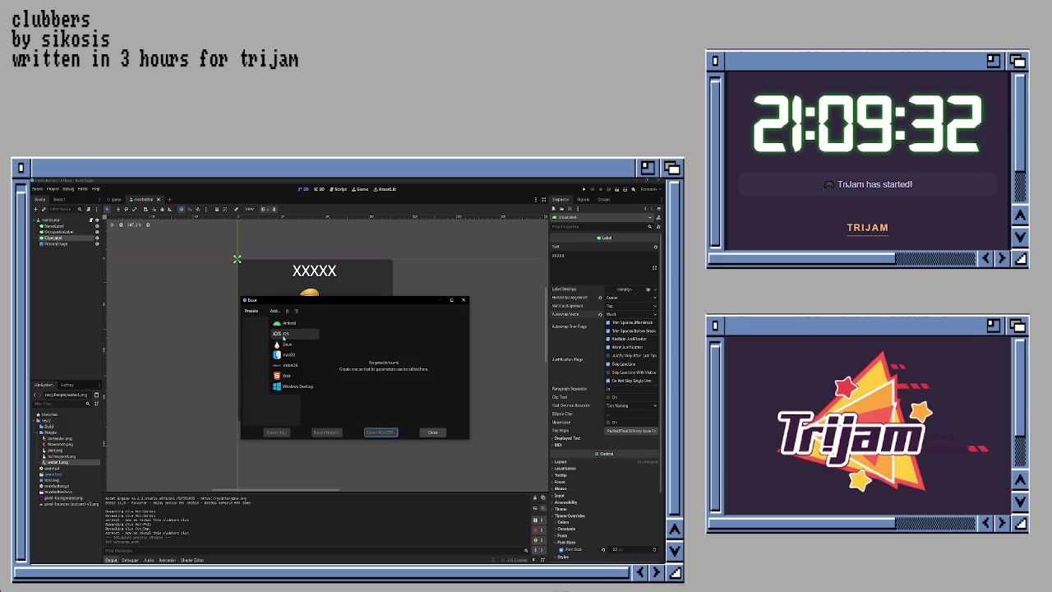
{"action": "left_click", "coordinate": [286, 375]}
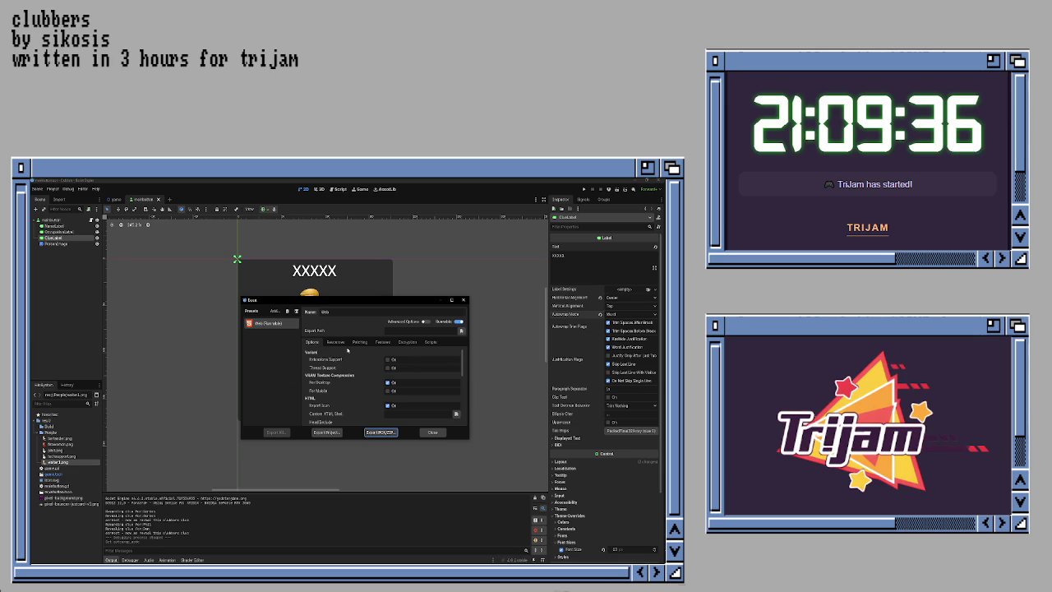
Step: Scroll through the Web (Runnable) preset's options
{"action": "scroll", "coordinate": [367, 374], "scroll_direction": "down", "scroll_amount": 1}
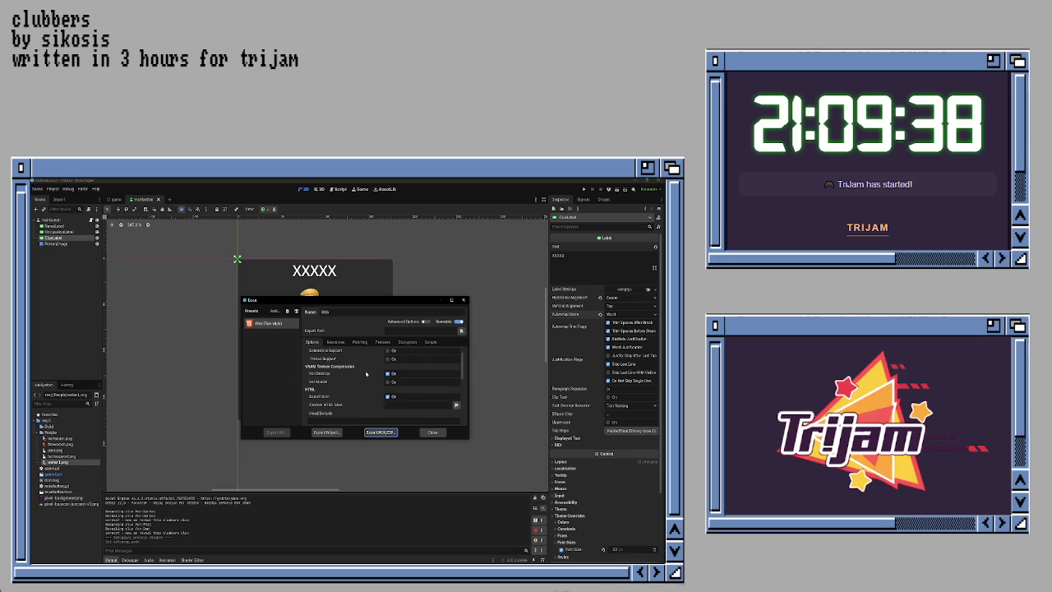
{"action": "scroll", "coordinate": [366, 374], "scroll_direction": "down", "scroll_amount": 1}
{"action": "scroll", "coordinate": [367, 374], "scroll_direction": "down", "scroll_amount": 4}
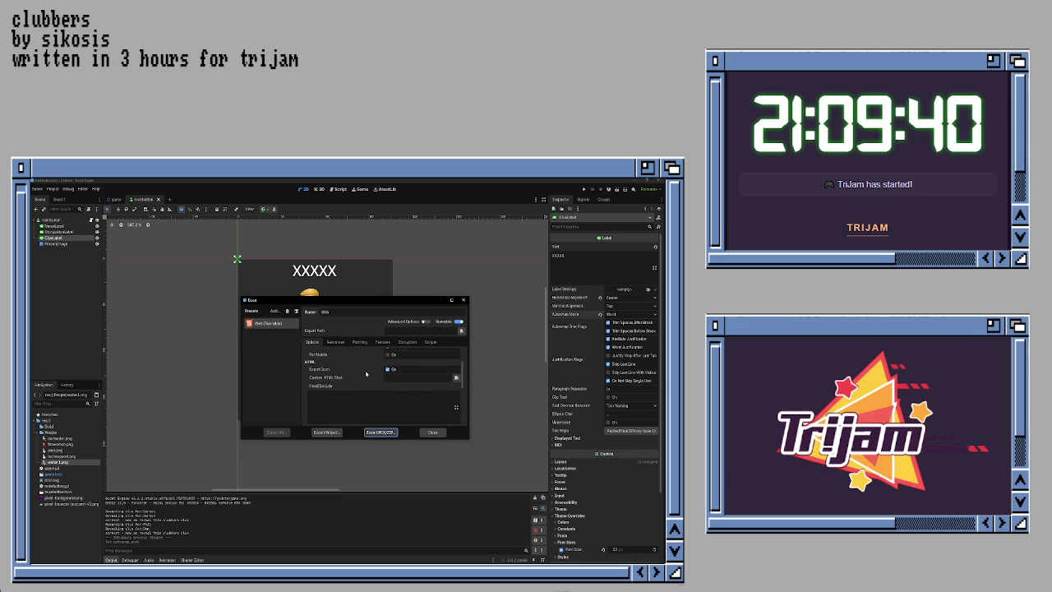
{"action": "scroll", "coordinate": [367, 372], "scroll_direction": "down", "scroll_amount": 5}
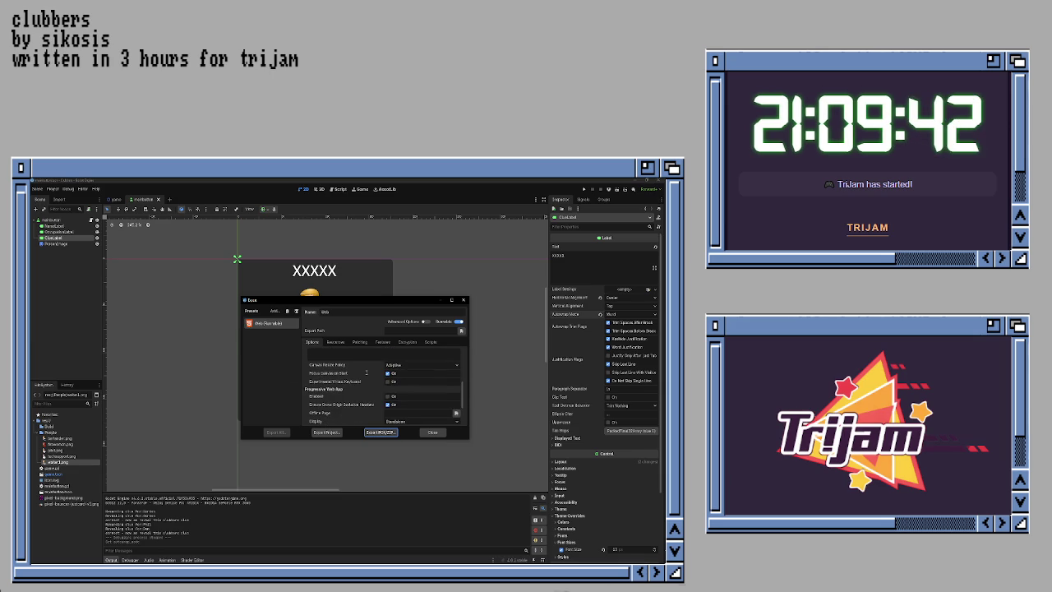
{"action": "scroll", "coordinate": [366, 372], "scroll_direction": "down", "scroll_amount": 1}
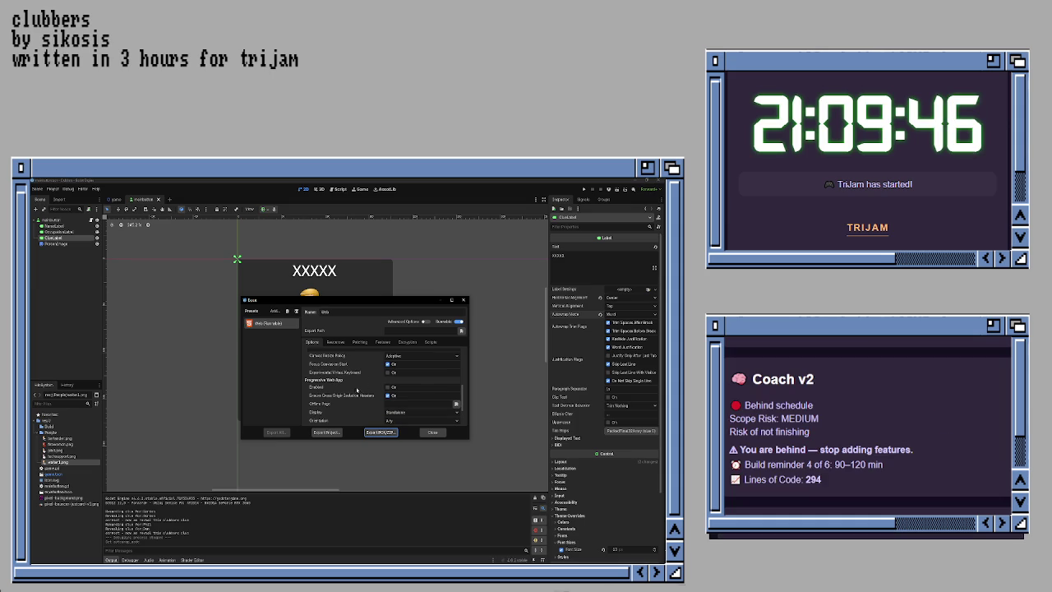
{"action": "scroll", "coordinate": [371, 387], "scroll_direction": "down", "scroll_amount": 3}
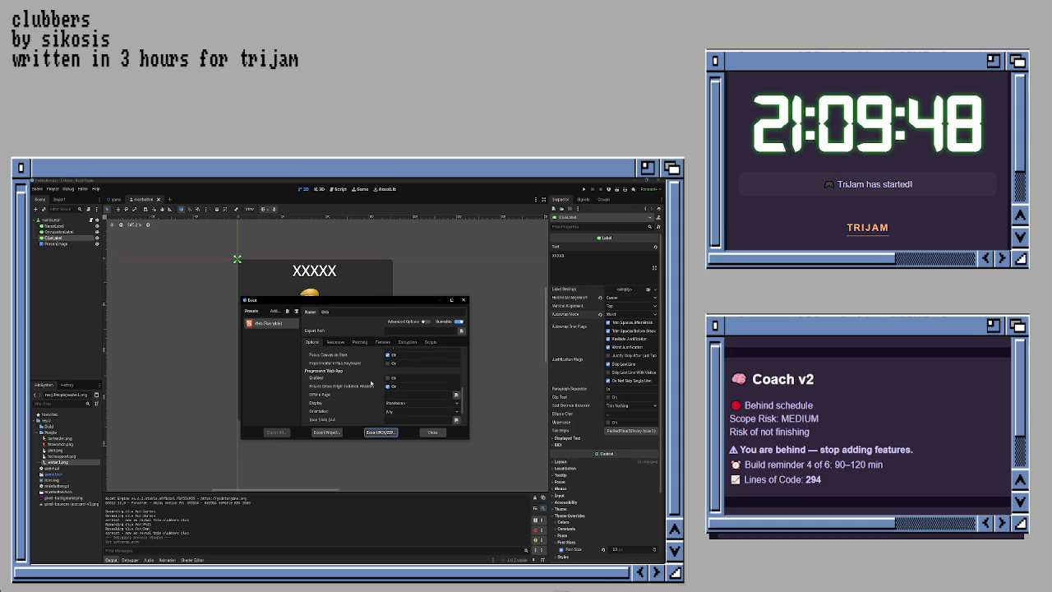
{"action": "scroll", "coordinate": [371, 383], "scroll_direction": "down", "scroll_amount": 1}
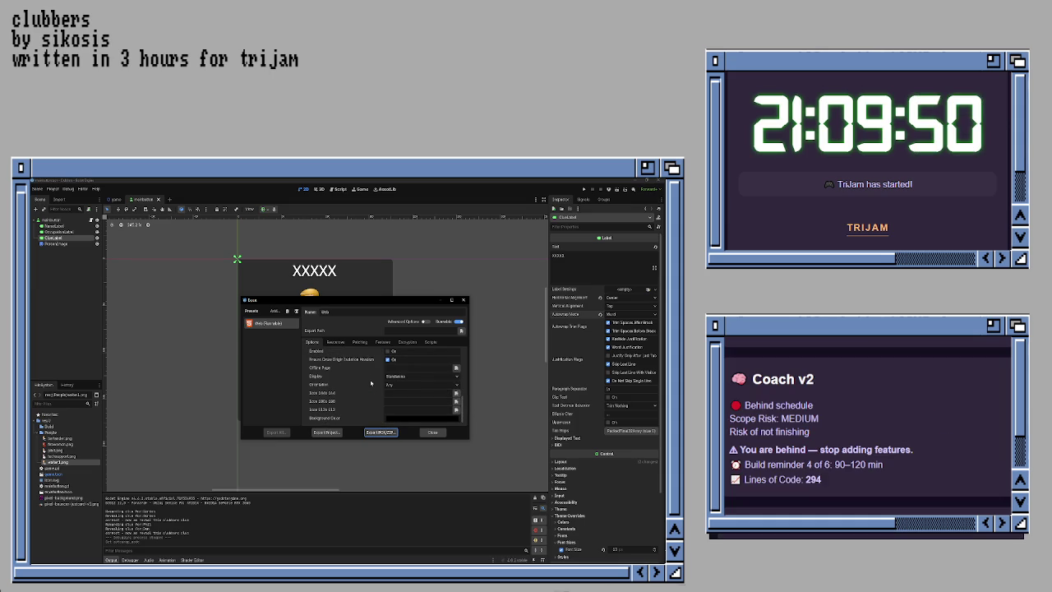
{"action": "scroll", "coordinate": [371, 383], "scroll_direction": "up", "scroll_amount": 1}
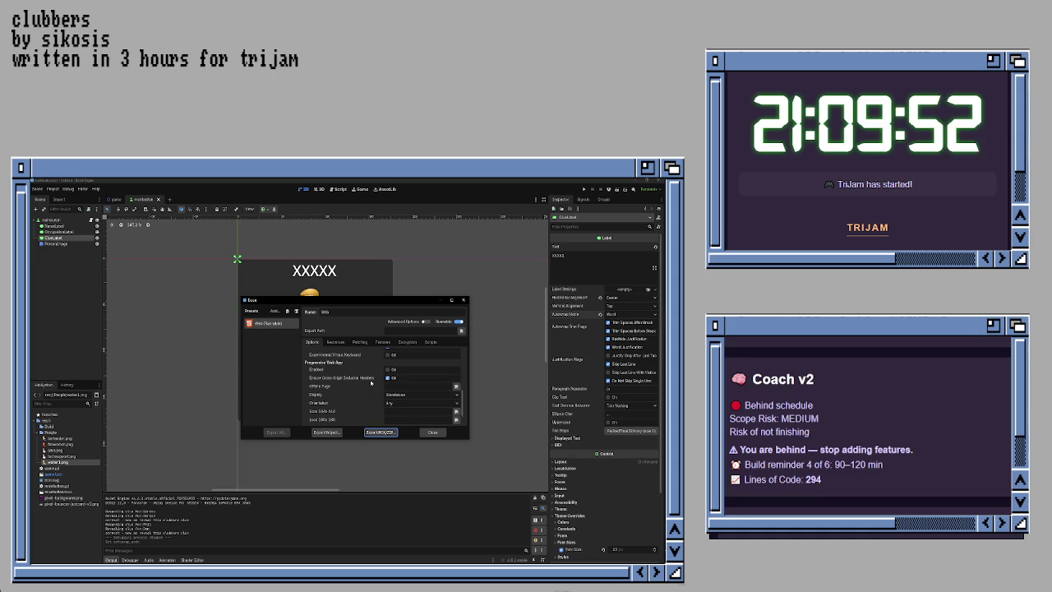
{"action": "scroll", "coordinate": [371, 384], "scroll_direction": "up", "scroll_amount": 4}
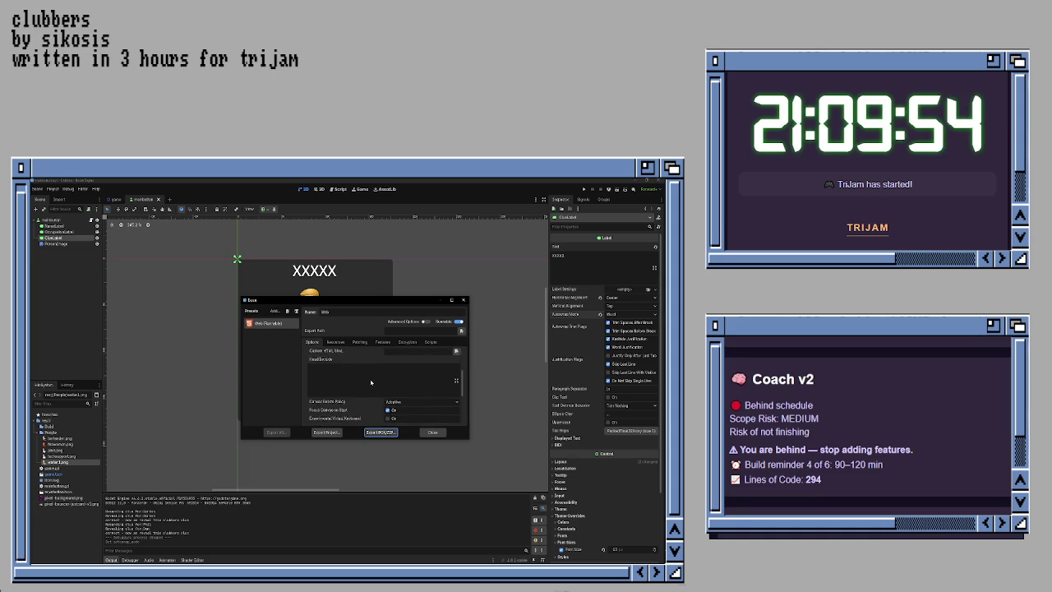
{"action": "scroll", "coordinate": [371, 383], "scroll_direction": "up", "scroll_amount": 4}
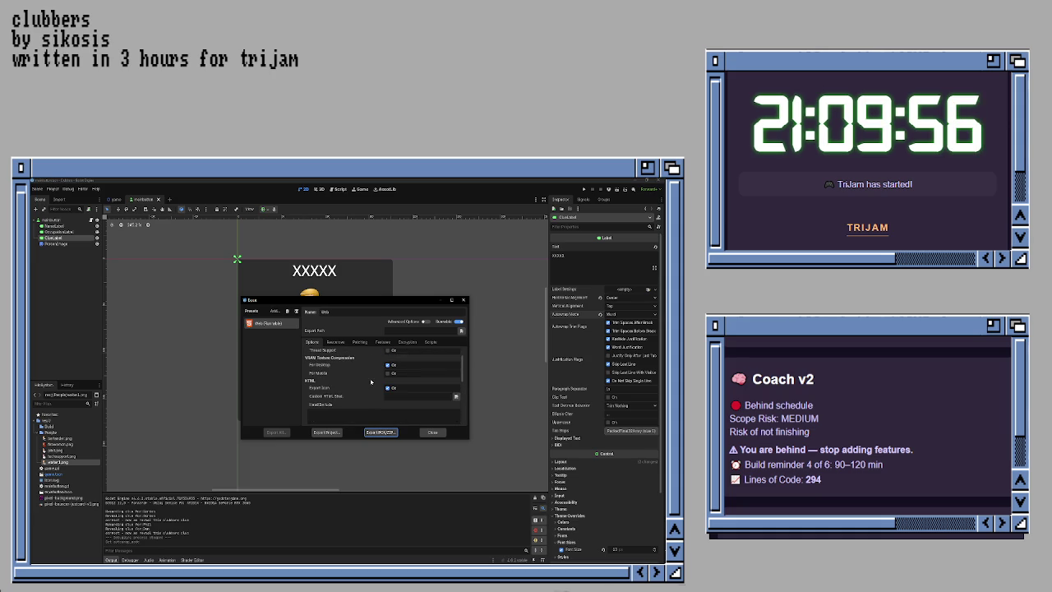
{"action": "scroll", "coordinate": [371, 381], "scroll_direction": "down", "scroll_amount": 2}
{"action": "scroll", "coordinate": [371, 380], "scroll_direction": "up", "scroll_amount": 2}
{"action": "scroll", "coordinate": [371, 380], "scroll_direction": "up", "scroll_amount": 2}
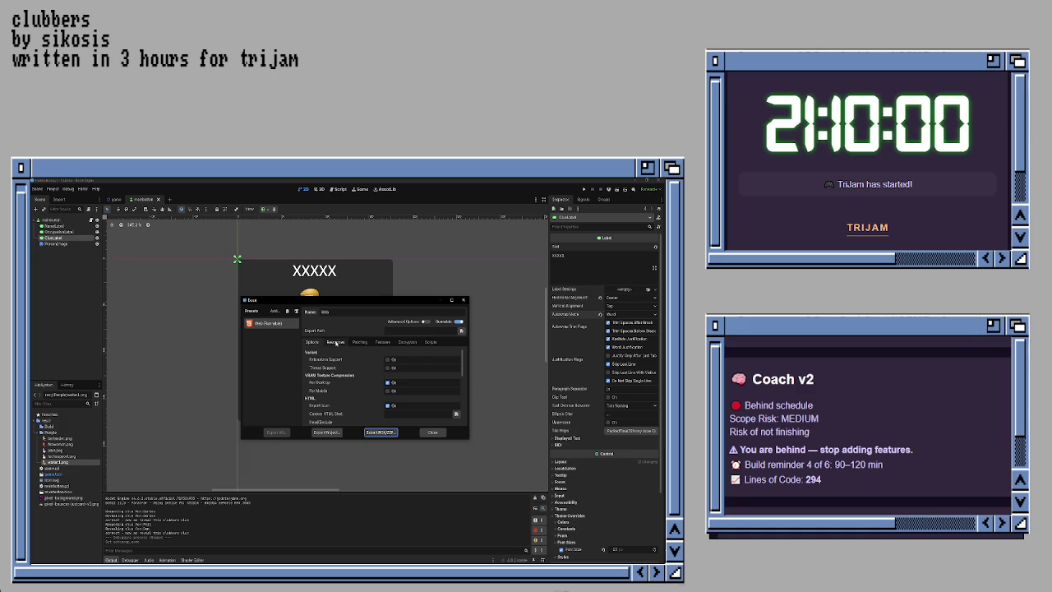
Step: Set the Web preset's export path to Build/index.html
{"action": "left_click", "coordinate": [461, 330]}
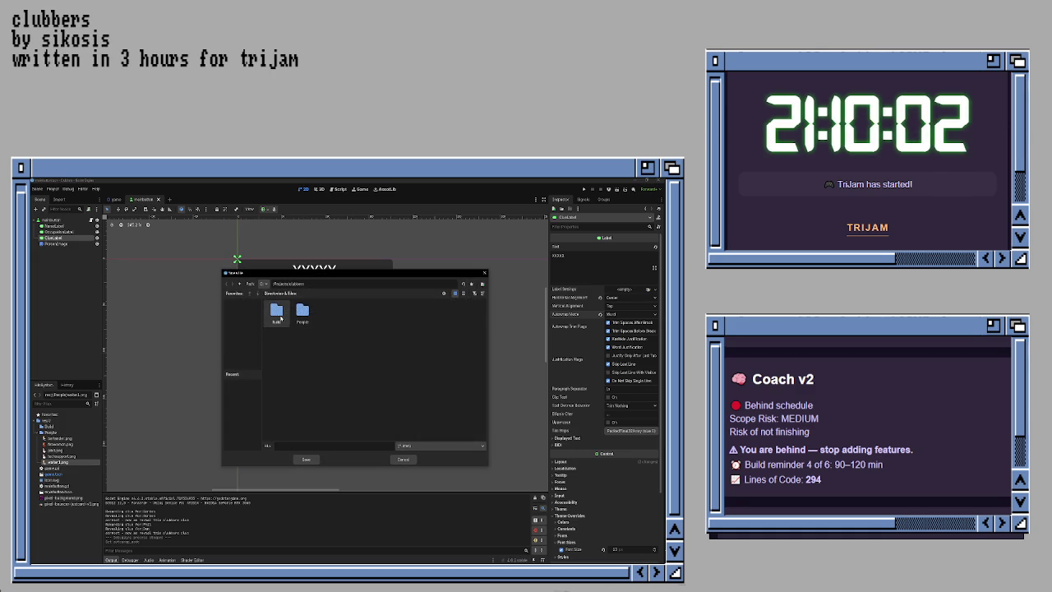
{"action": "double_click", "coordinate": [277, 312]}
{"action": "left_click", "coordinate": [306, 458]}
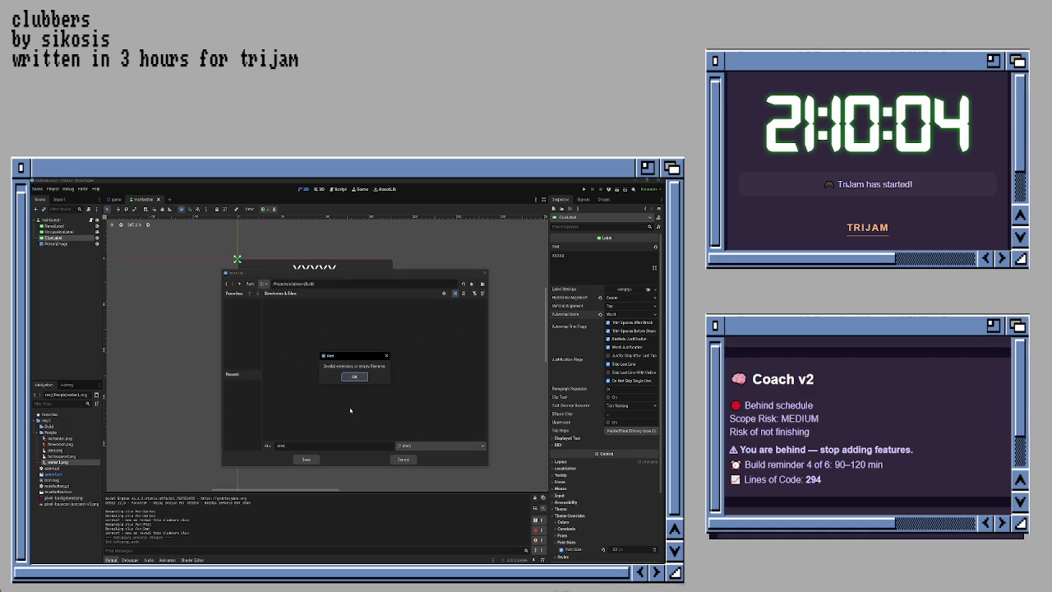
{"action": "left_click", "coordinate": [355, 378]}
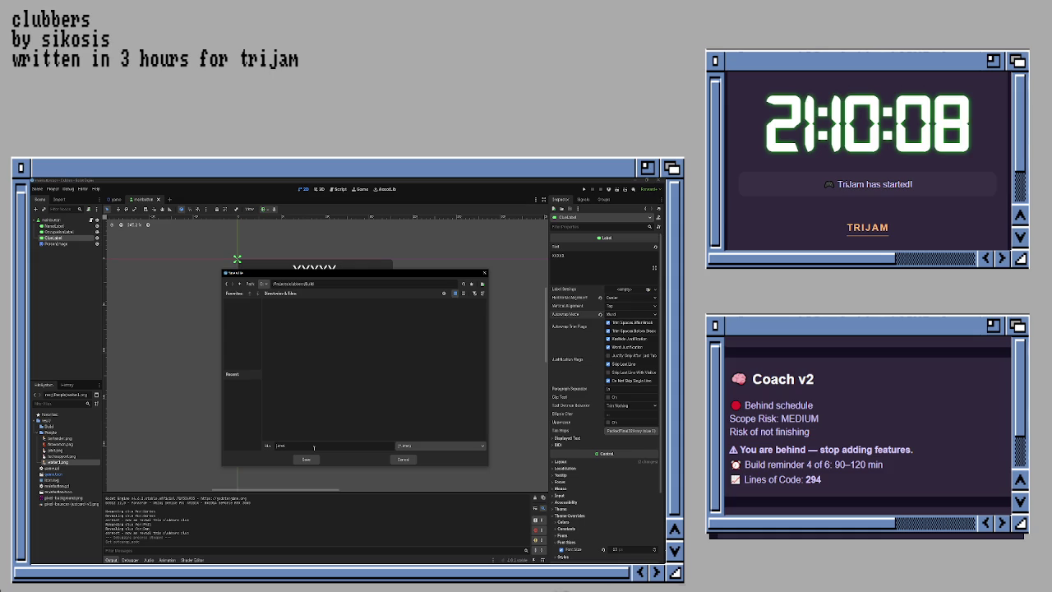
{"action": "type", "text": "index.html"}
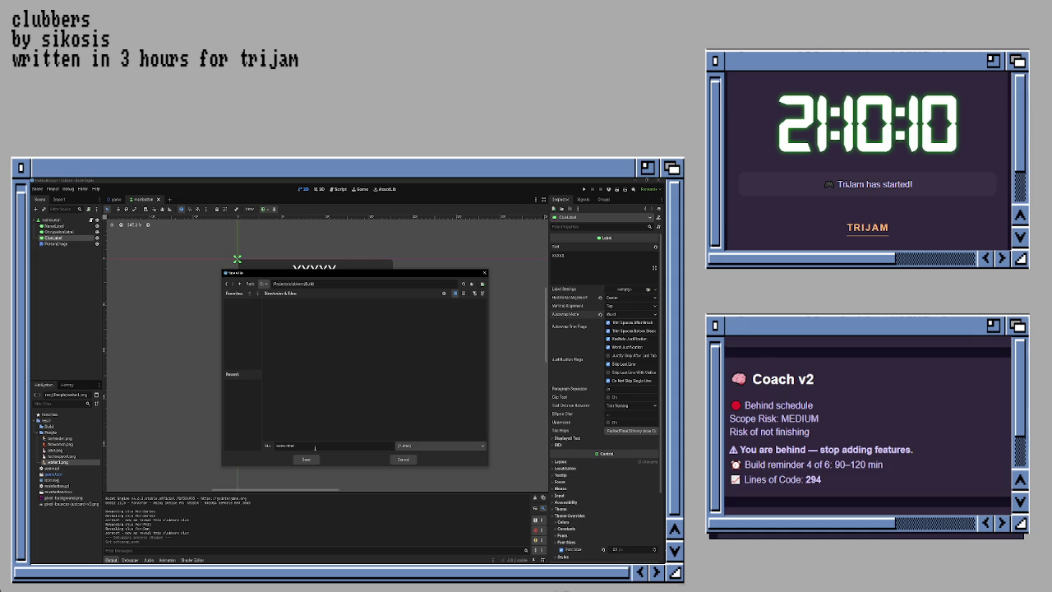
{"action": "left_click", "coordinate": [306, 460]}
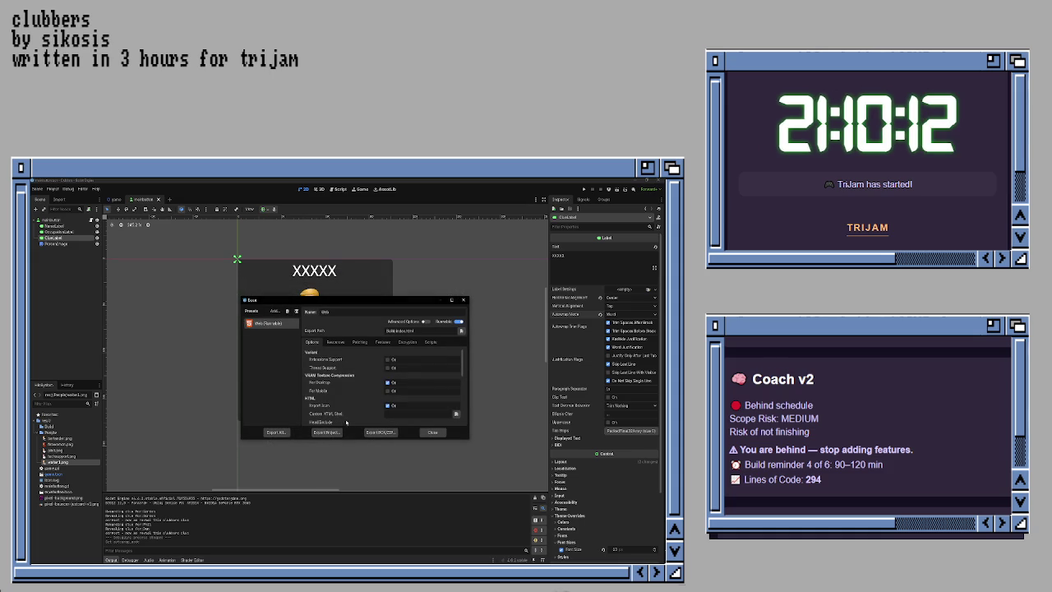
Step: Run Export All in Debug mode to build the Web version
{"action": "left_click", "coordinate": [275, 432]}
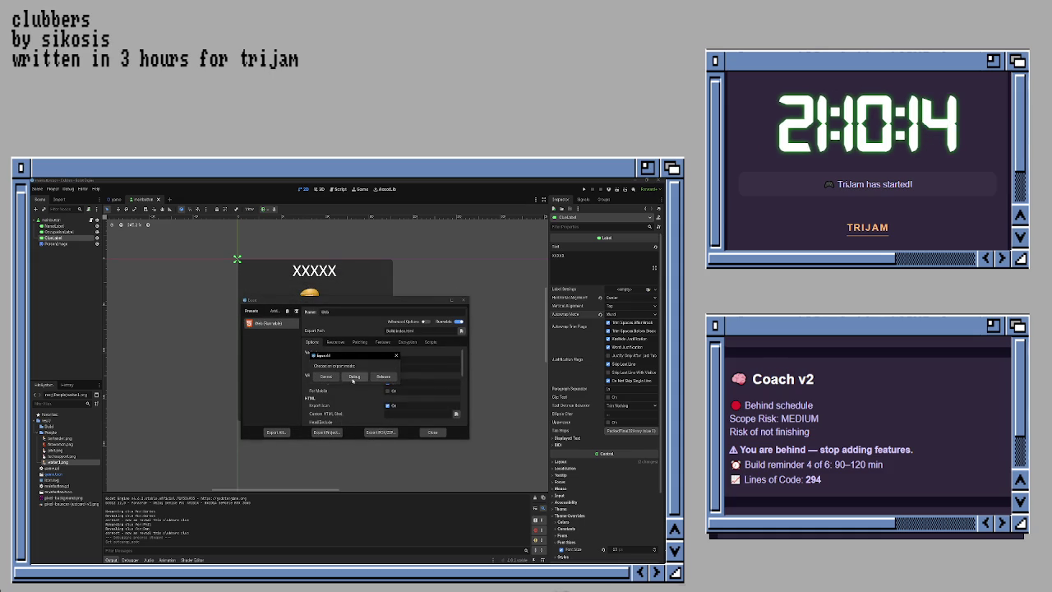
{"action": "left_click", "coordinate": [362, 379]}
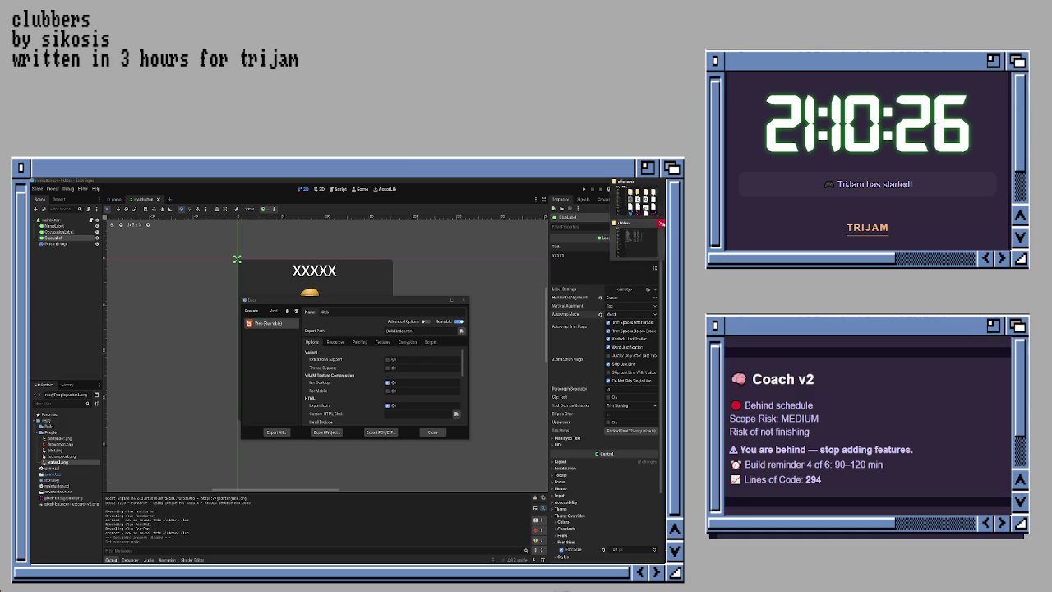
{"action": "left_click", "coordinate": [660, 224]}
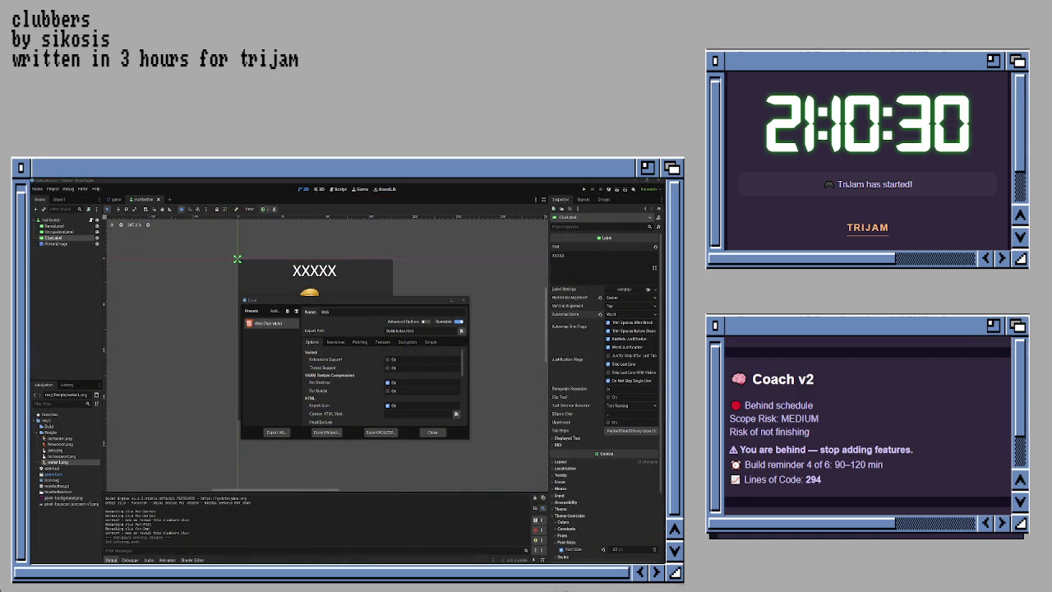
{"action": "left_click_drag", "start_coordinate": [395, 263], "coordinate": [326, 263]}
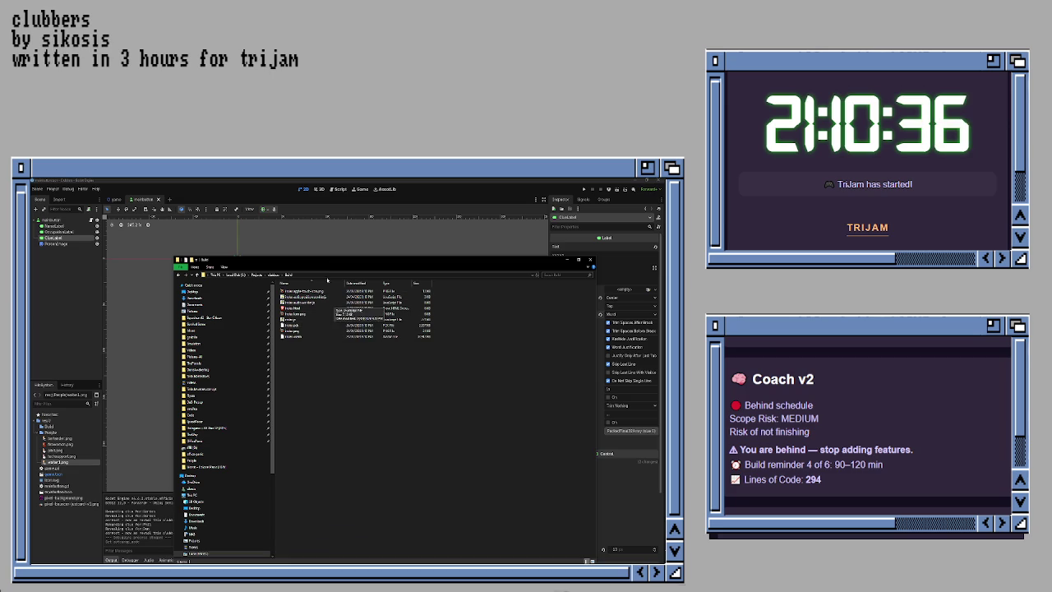
{"action": "left_click_drag", "start_coordinate": [317, 263], "coordinate": [491, 276]}
{"action": "key", "text": "alt+Tab"}
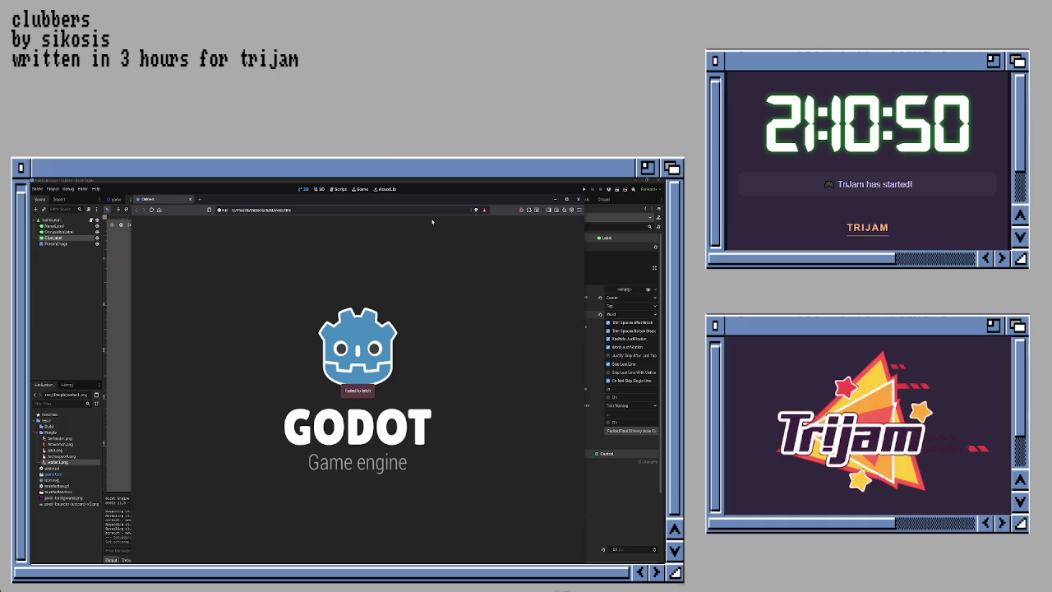
Step: Move the browser window showing the exported game down and to the right
{"action": "mouse_move", "coordinate": [407, 203]}
{"action": "left_mouse_down"}
{"action": "mouse_move", "coordinate": [434, 227]}
{"action": "mouse_move", "coordinate": [406, 211]}
{"action": "mouse_move", "coordinate": [428, 202]}
{"action": "mouse_move", "coordinate": [417, 207]}
{"action": "left_mouse_up"}
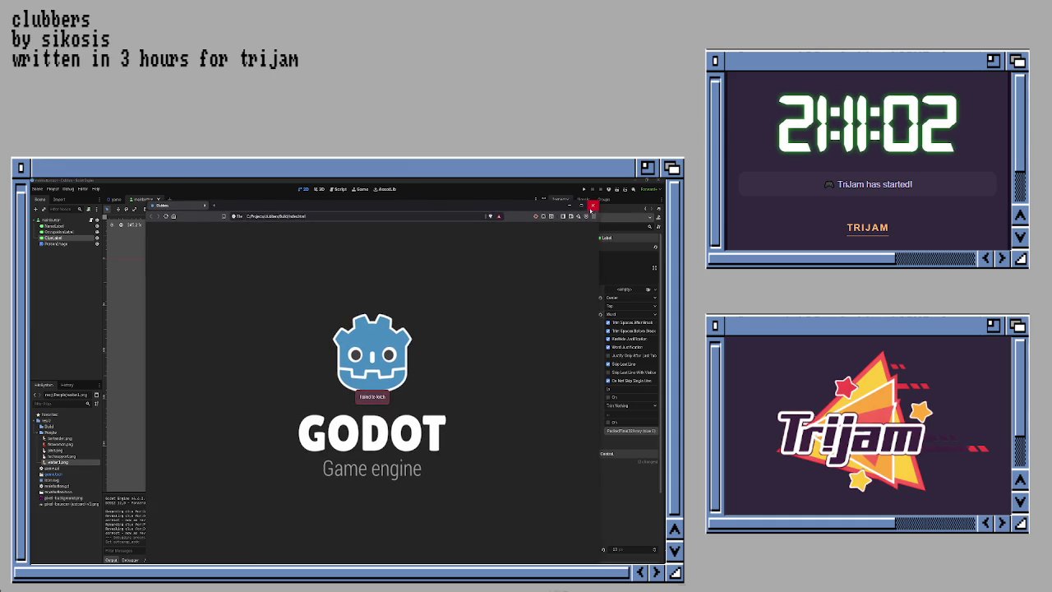
Step: Close the browser showing the failed web build and the Export settings window
{"action": "left_click", "coordinate": [592, 206]}
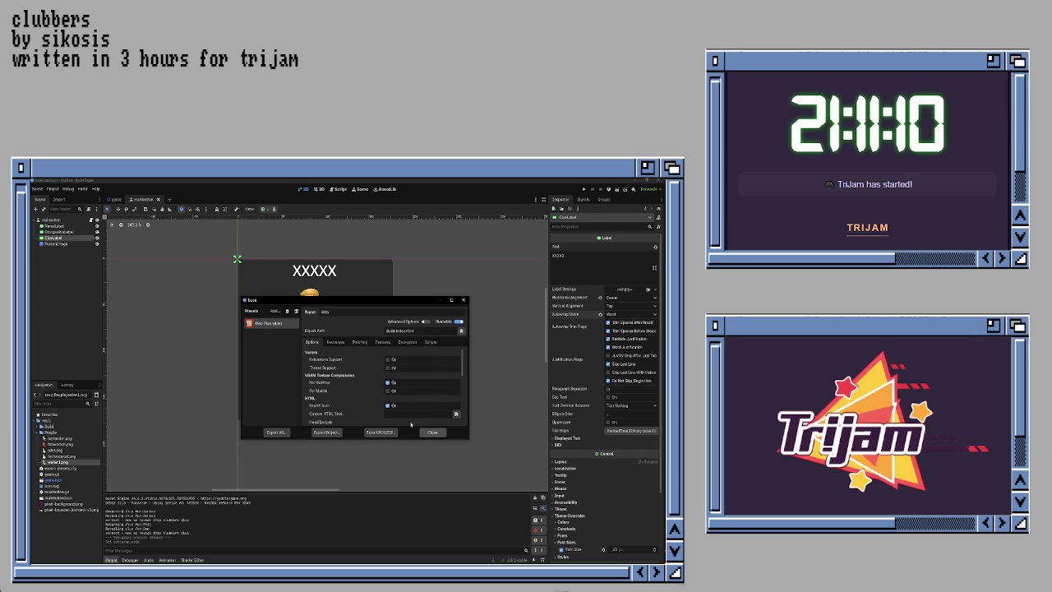
{"action": "left_click", "coordinate": [423, 430]}
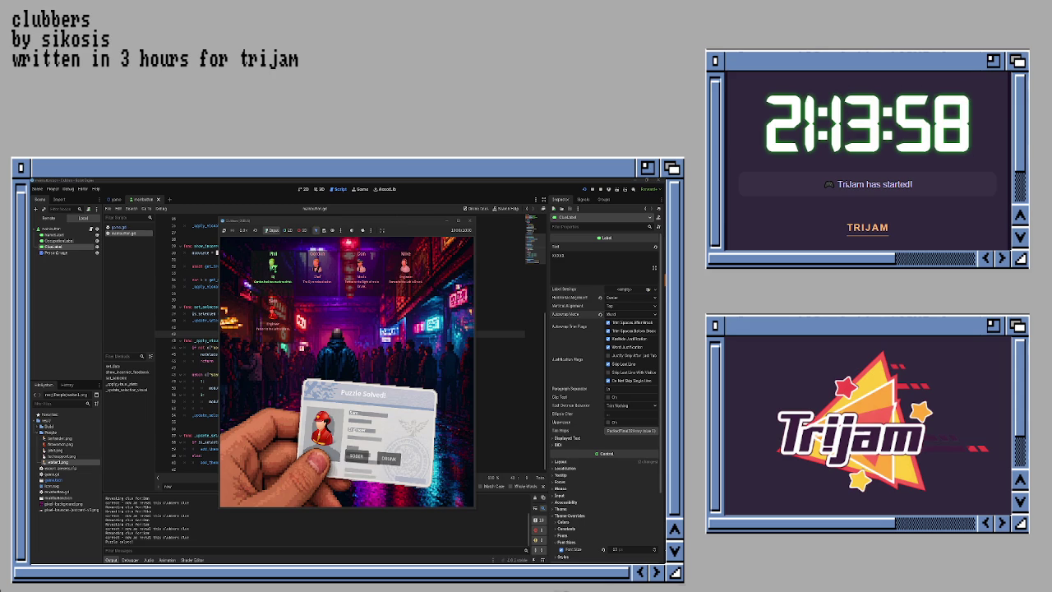
Step: Stop the game, delete the last clubber dictionary from game.gd, and relaunch with F5
{"action": "left_click", "coordinate": [470, 221]}
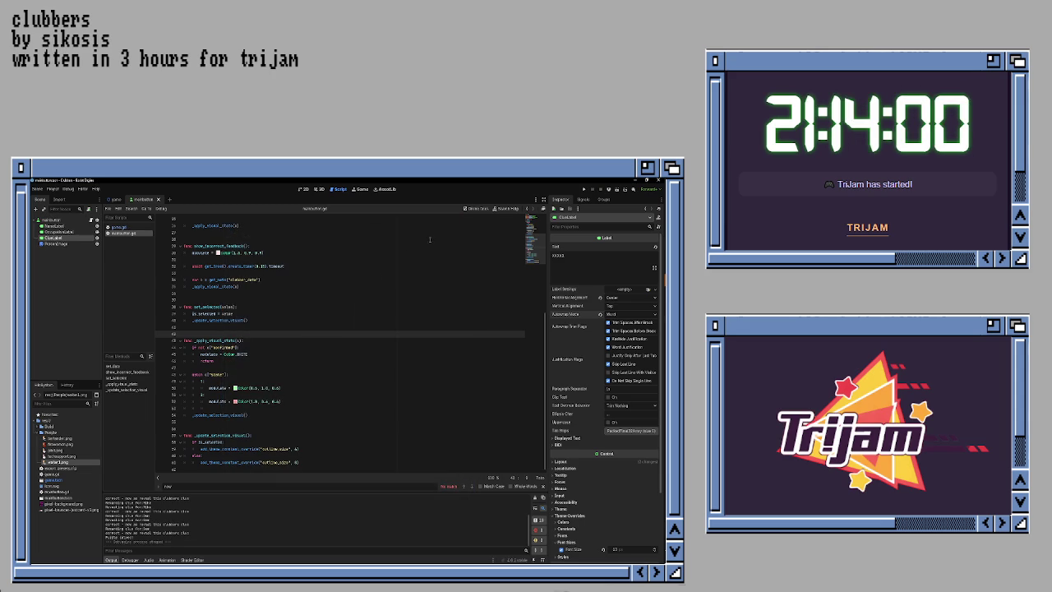
{"action": "scroll", "coordinate": [448, 230], "scroll_direction": "up", "scroll_amount": 8}
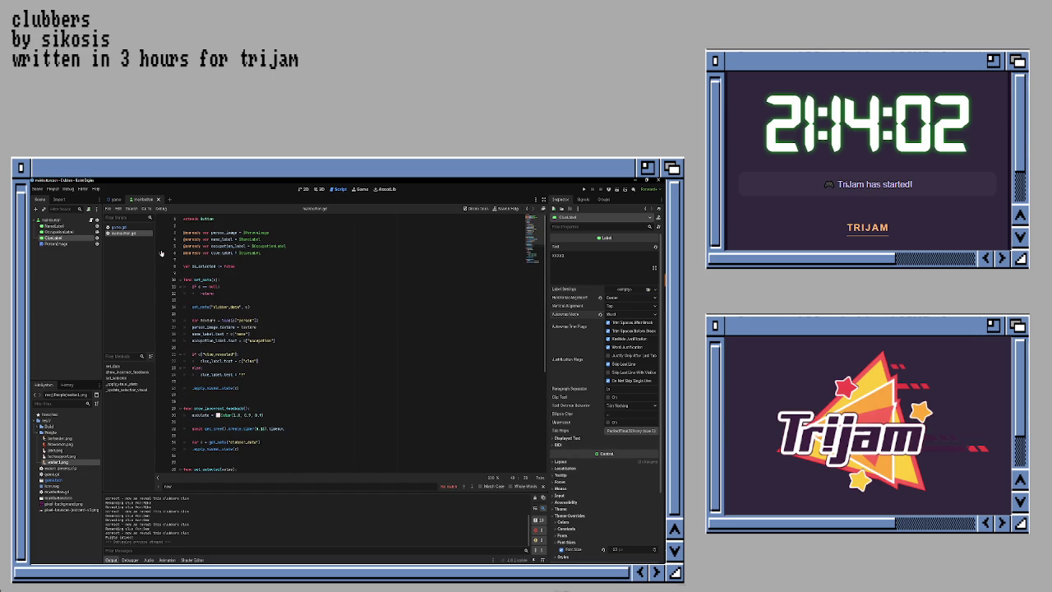
{"action": "left_click", "coordinate": [118, 227]}
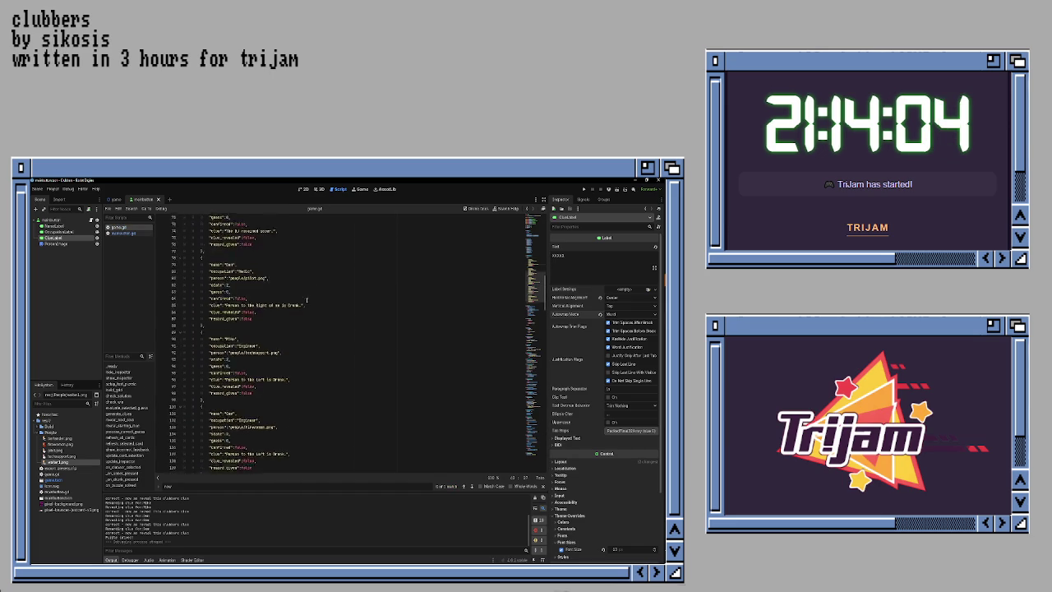
{"action": "scroll", "coordinate": [307, 300], "scroll_direction": "down", "scroll_amount": 6}
{"action": "left_click_drag", "start_coordinate": [202, 273], "coordinate": [215, 345]}
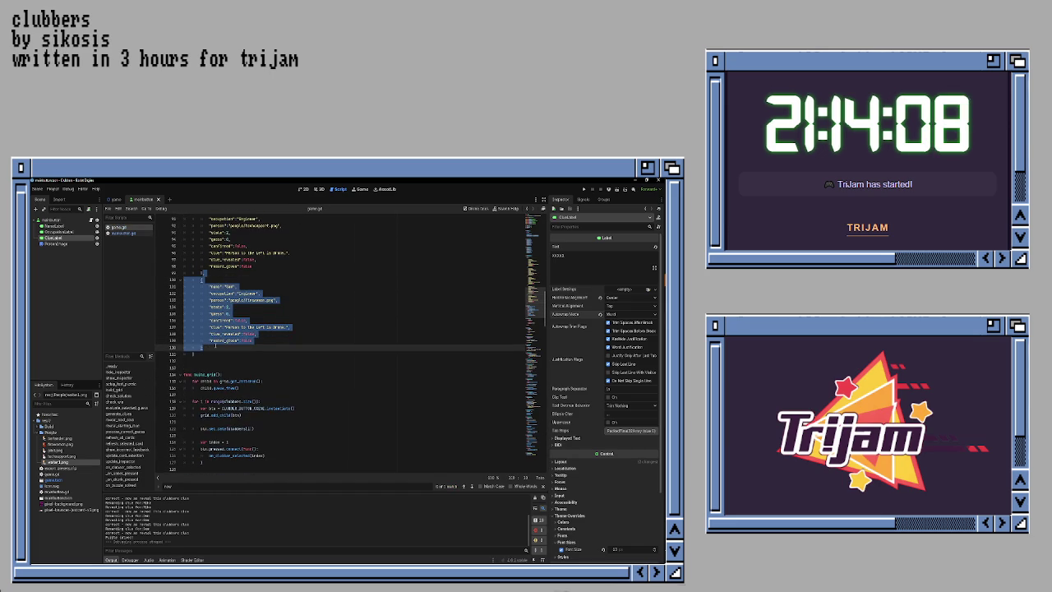
{"action": "key", "text": "Delete"}
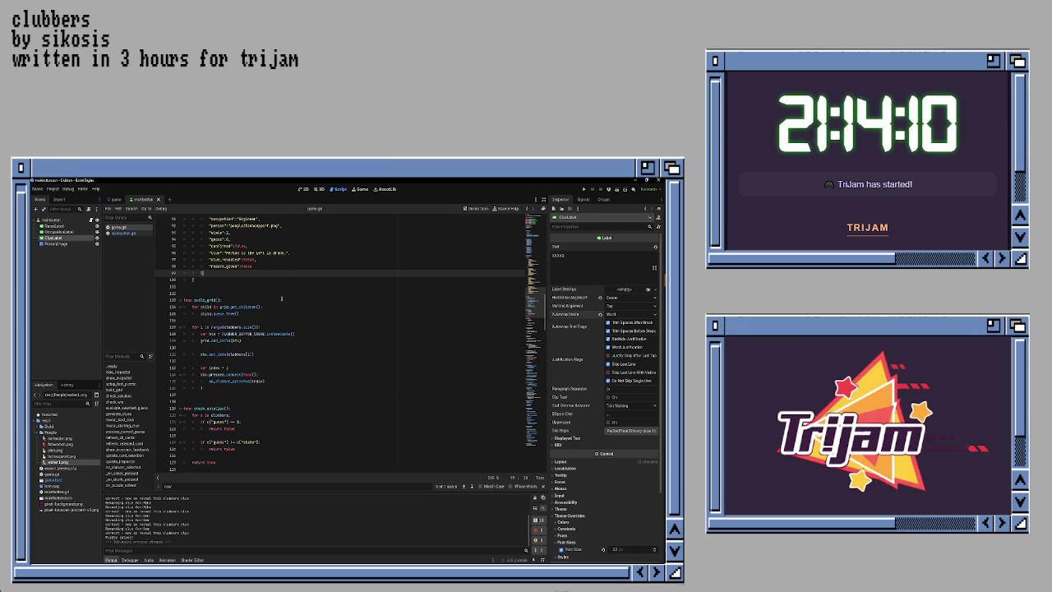
{"action": "key", "text": "F5"}
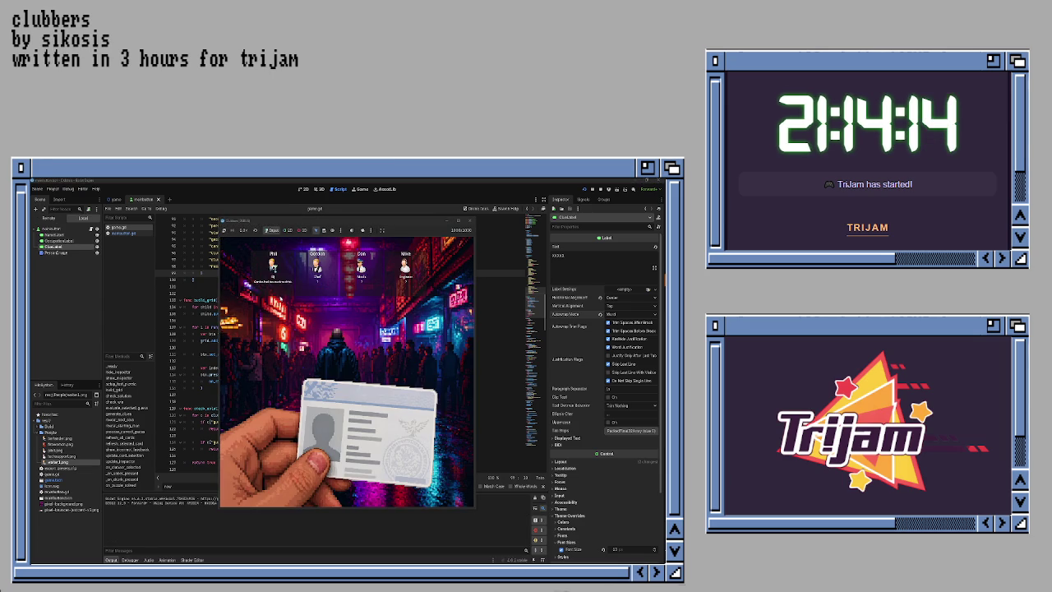
Step: Play the four-card test to Puzzle Solved, ruling Phil sober and the last two drunk, then stop it
{"action": "left_click", "coordinate": [309, 281]}
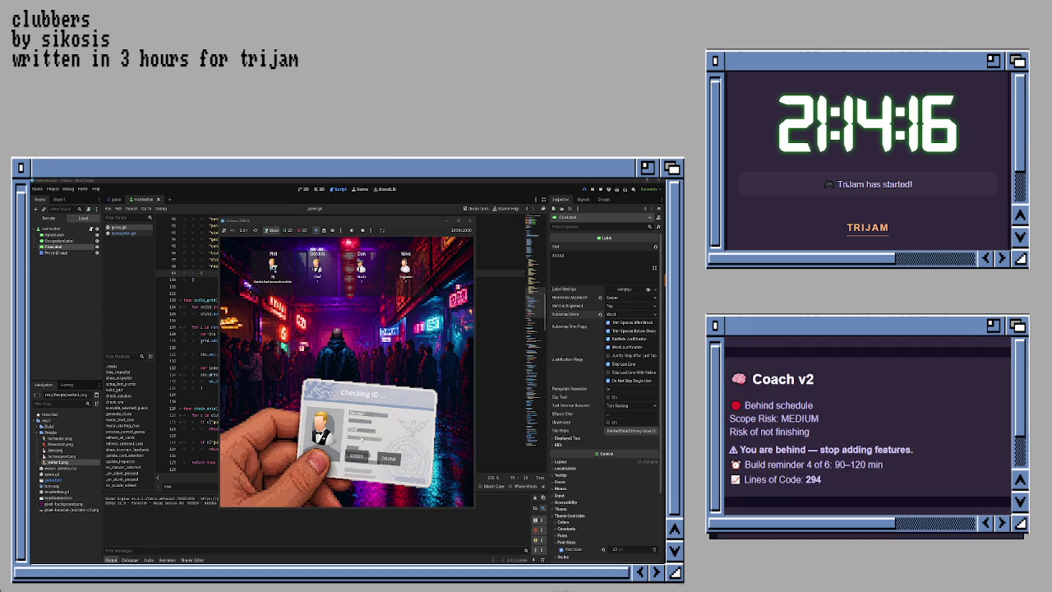
{"action": "left_click", "coordinate": [273, 267]}
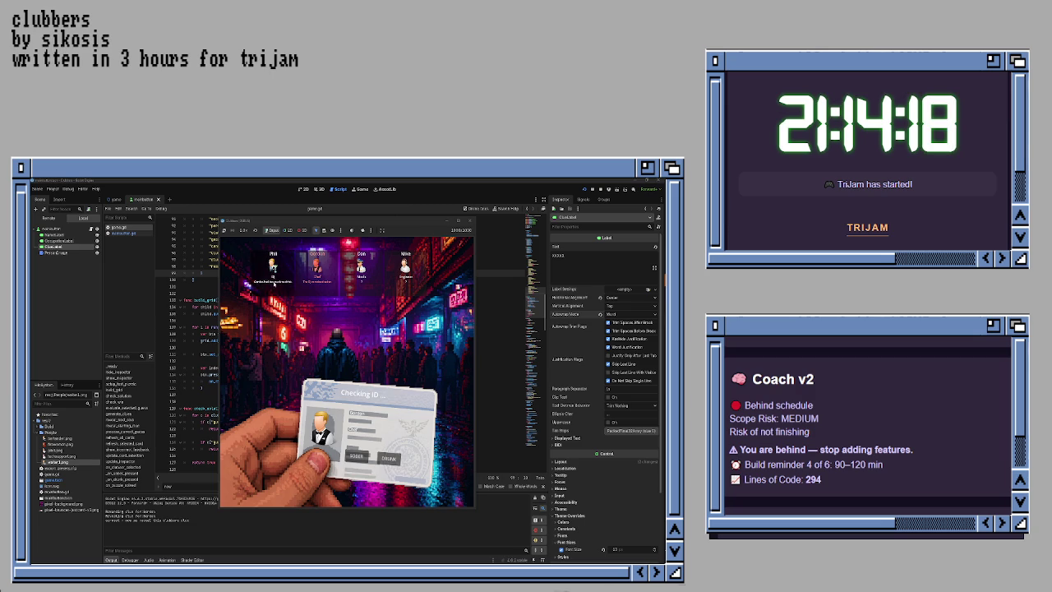
{"action": "left_click", "coordinate": [358, 457]}
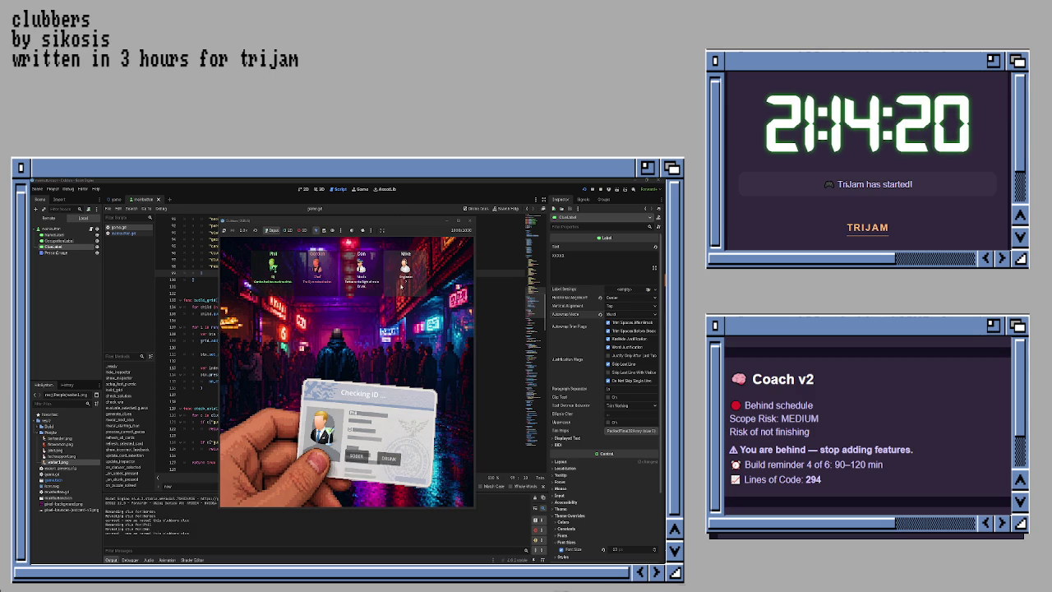
{"action": "left_click", "coordinate": [388, 458]}
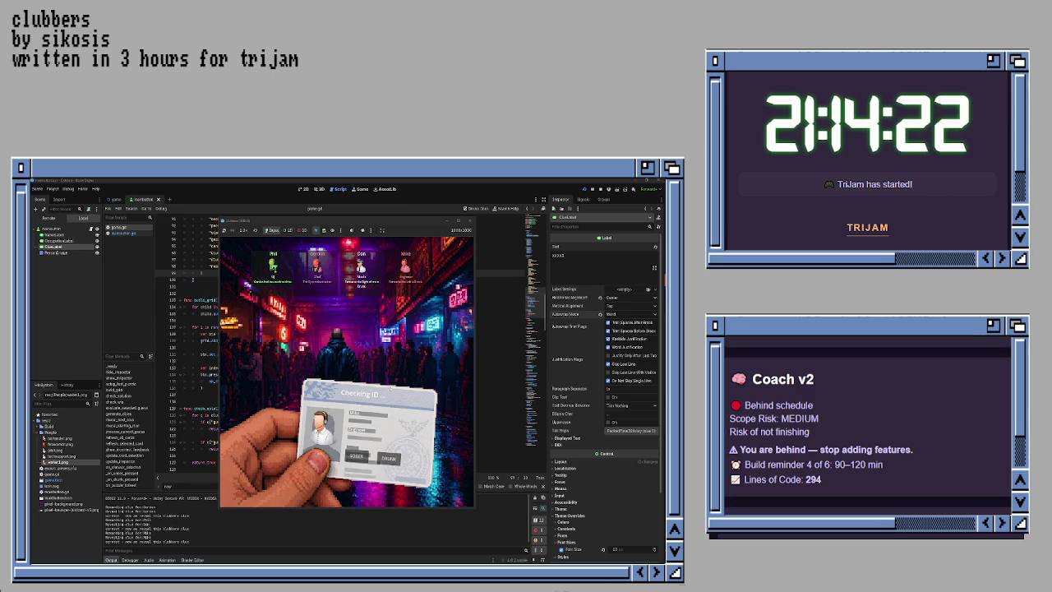
{"action": "left_click", "coordinate": [388, 458]}
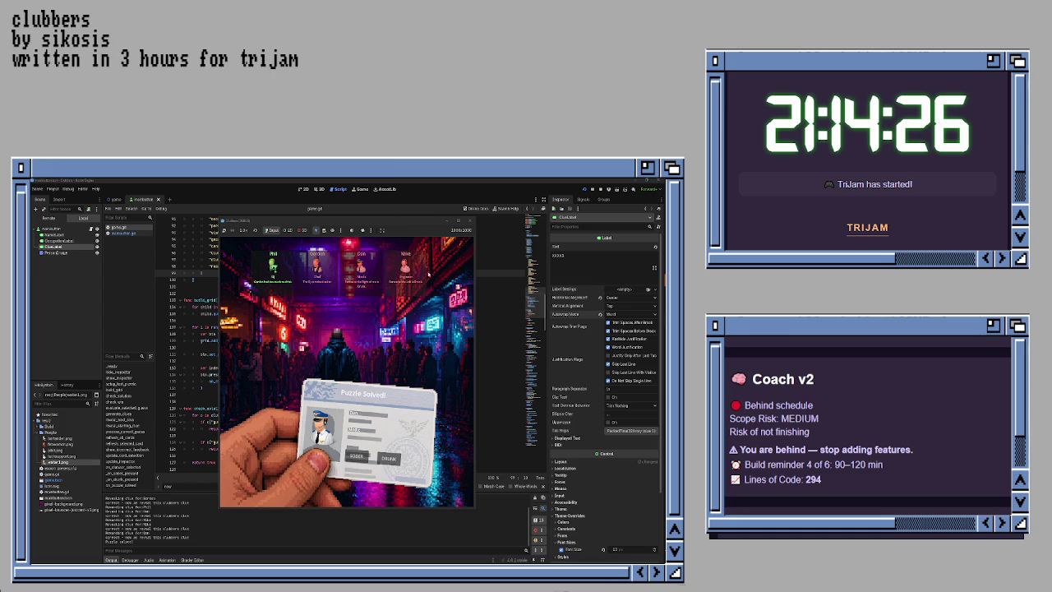
{"action": "key", "text": "F8"}
{"action": "left_click", "coordinate": [331, 310]}
Step: Paste an extra Engineer clubber entry after the last one in game.gd, then undo it
{"action": "scroll", "coordinate": [317, 304], "scroll_direction": "up", "scroll_amount": 5}
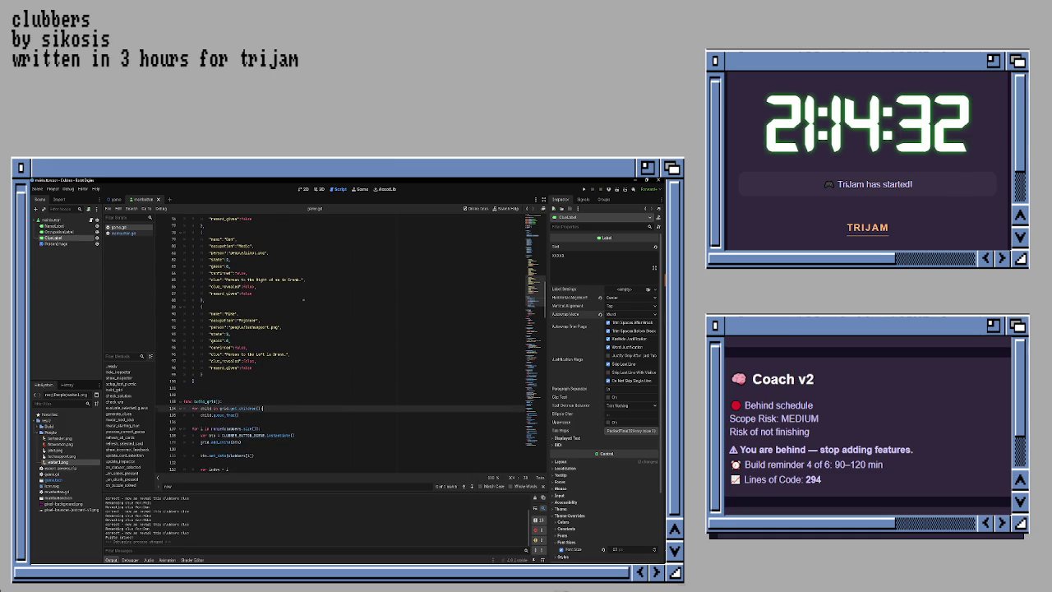
{"action": "scroll", "coordinate": [303, 299], "scroll_direction": "down", "scroll_amount": 3}
{"action": "scroll", "coordinate": [303, 298], "scroll_direction": "up", "scroll_amount": 8}
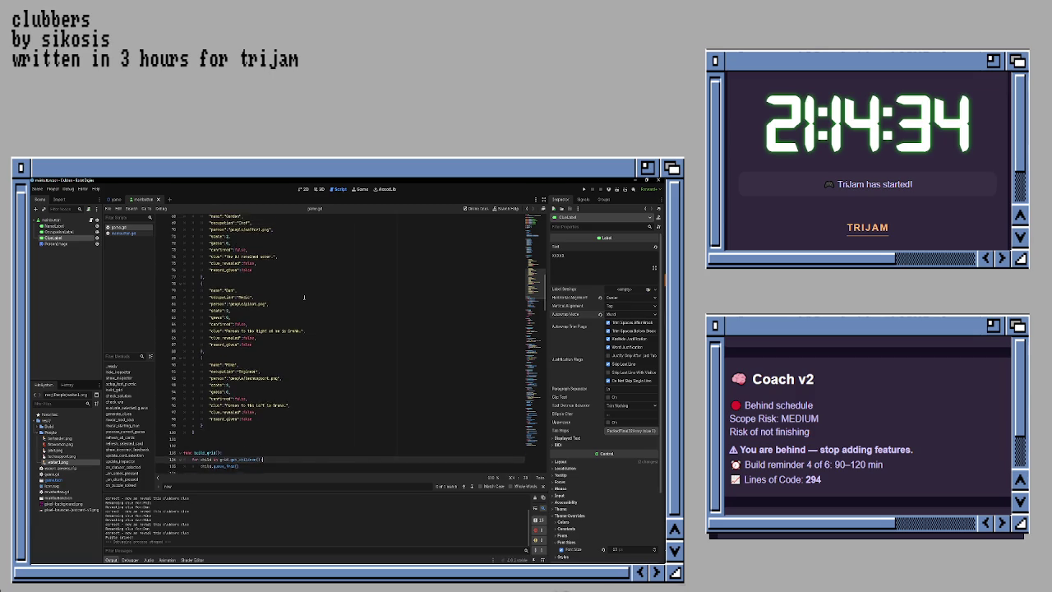
{"action": "scroll", "coordinate": [301, 313], "scroll_direction": "down", "scroll_amount": 4}
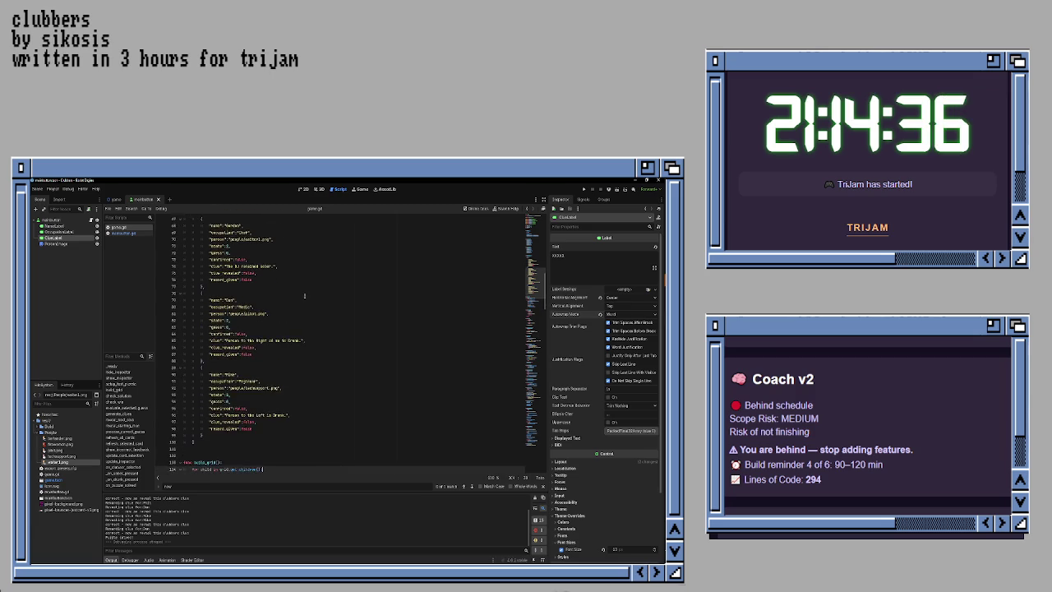
{"action": "left_click", "coordinate": [259, 395]}
{"action": "key", "text": "ctrl+v"}
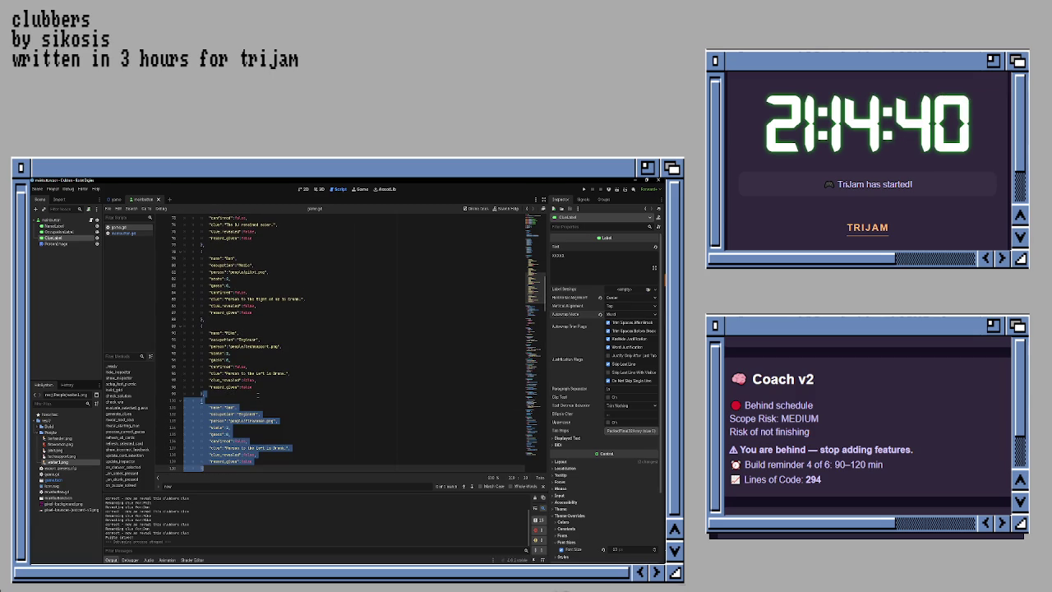
{"action": "key", "text": "ctrl+z"}
{"action": "key", "text": "ctrl+z"}
{"action": "key", "text": "ctrl+z"}
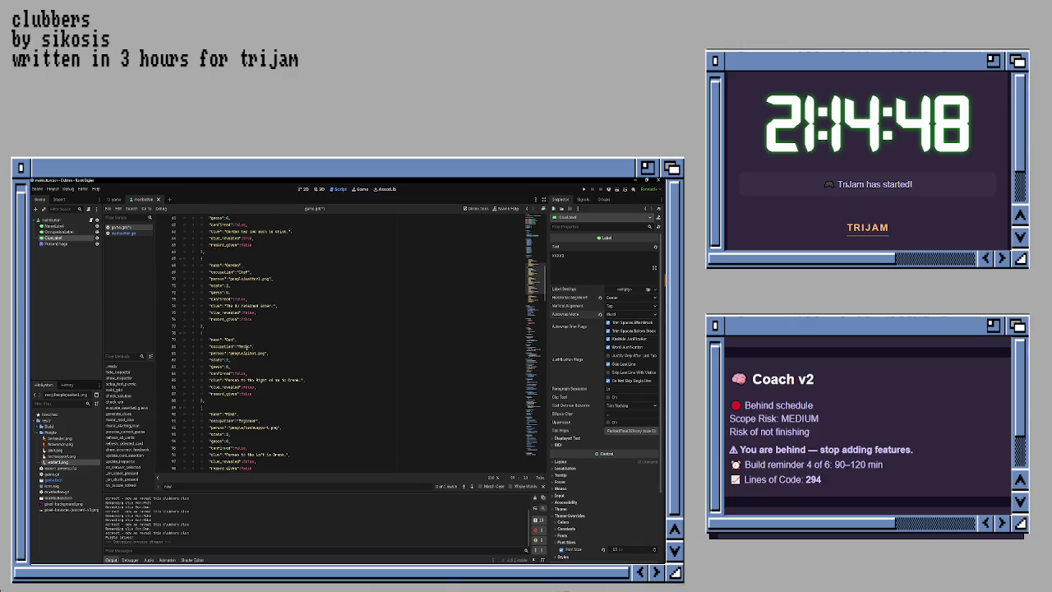
Step: Duplicate the last Engineer clubber entry several times, save game.gd, and test-run the new cards
{"action": "scroll", "coordinate": [251, 345], "scroll_direction": "down", "scroll_amount": 2}
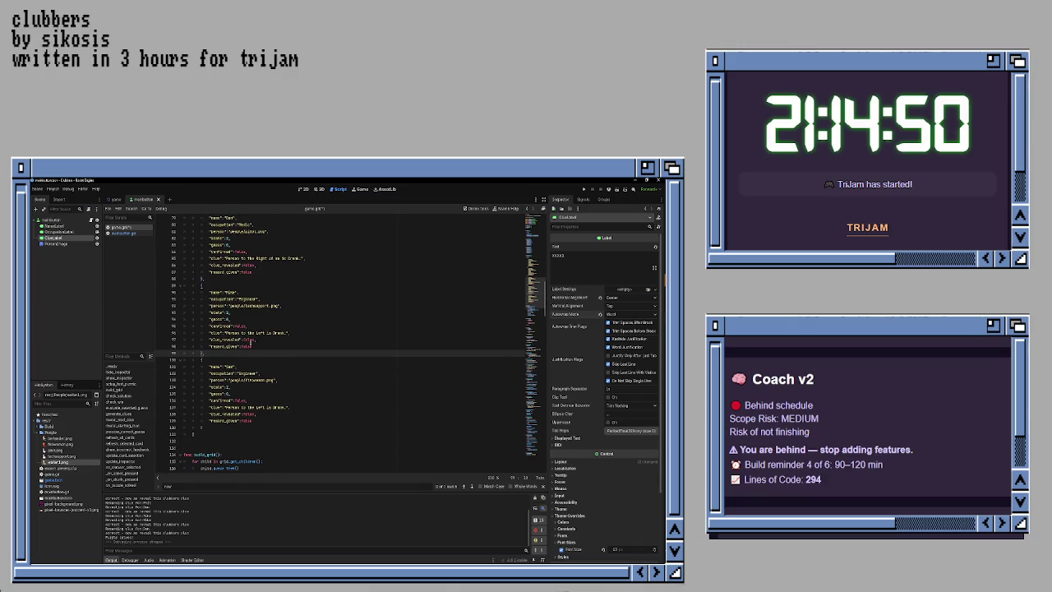
{"action": "mouse_move", "coordinate": [201, 354]}
{"action": "left_mouse_down"}
{"action": "mouse_move", "coordinate": [191, 370]}
{"action": "mouse_move", "coordinate": [202, 407]}
{"action": "left_mouse_up"}
{"action": "left_click_drag", "start_coordinate": [288, 407], "coordinate": [203, 427]}
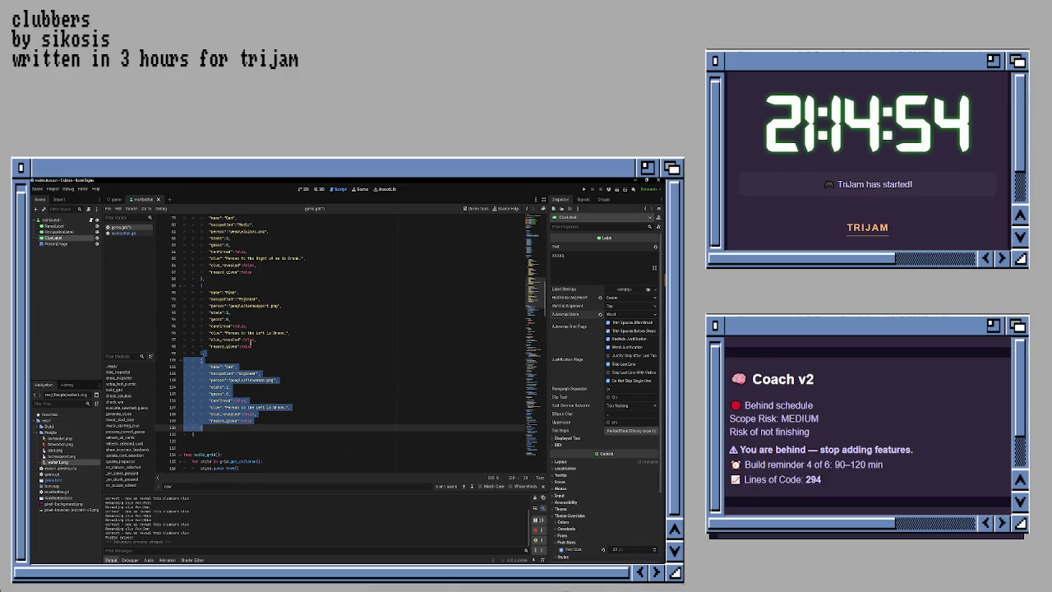
{"action": "key", "text": "ctrl+c"}
{"action": "left_click", "coordinate": [202, 427]}
{"action": "key", "text": "ctrl+v"}
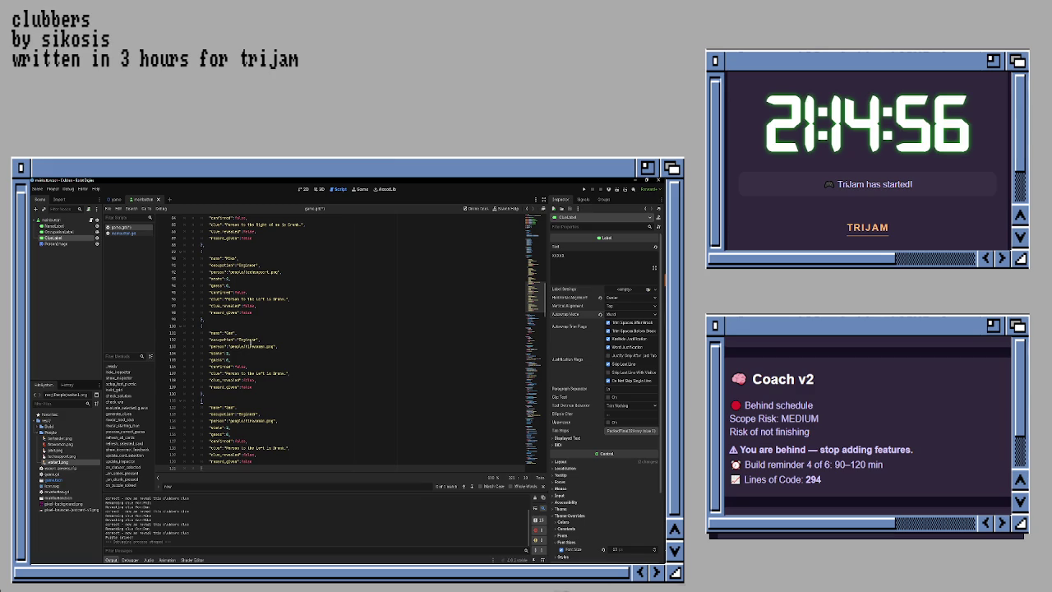
{"action": "key", "text": "ctrl+v"}
{"action": "key", "text": "ctrl+v"}
{"action": "key", "text": "ctrl+s"}
{"action": "key", "text": "F5"}
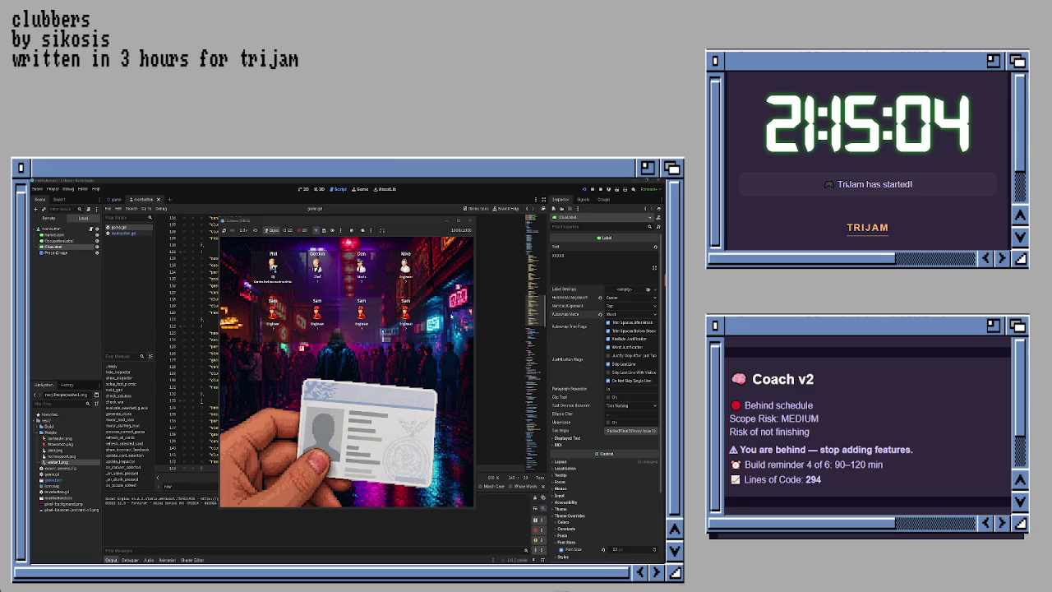
{"action": "left_click", "coordinate": [467, 220]}
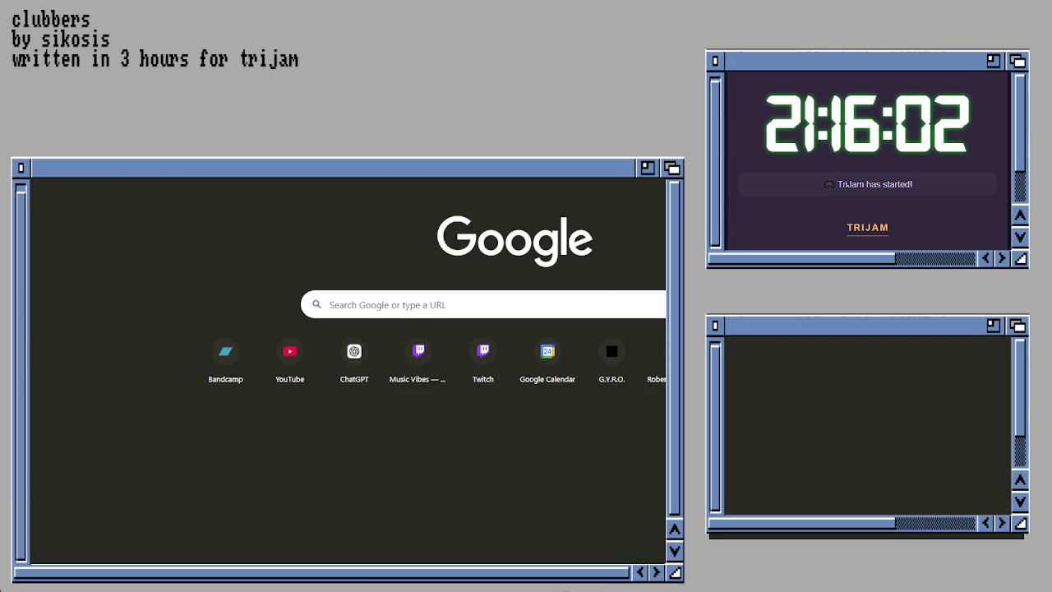
Step: Load a fresh ChatGPT new-chat page, glancing at the file attachment options
{"action": "key", "text": "ctrl+l"}
{"action": "key", "text": "Return"}
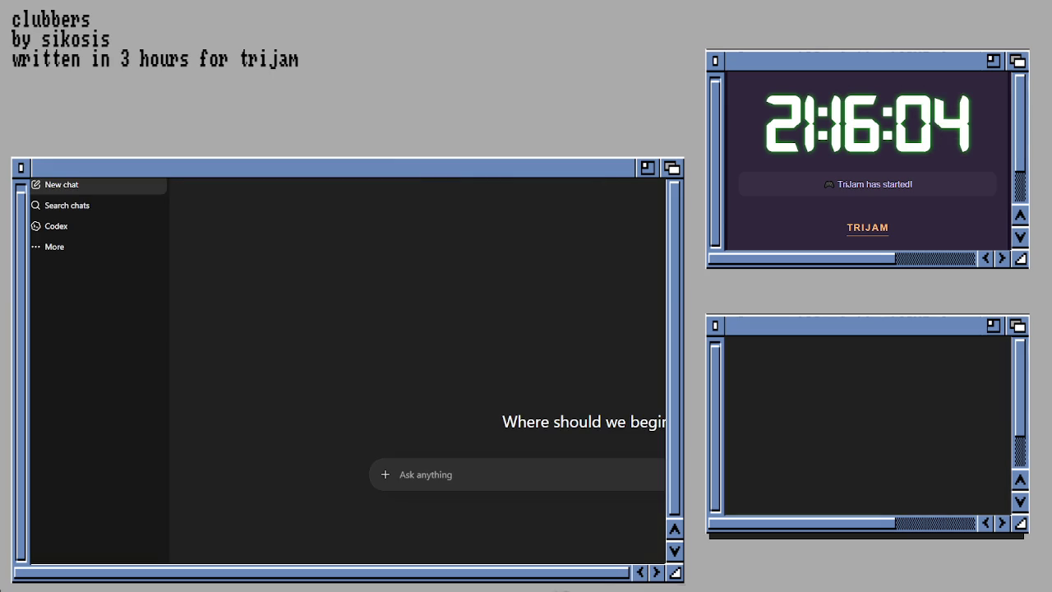
{"action": "left_click", "coordinate": [384, 474]}
{"action": "left_click", "coordinate": [405, 504]}
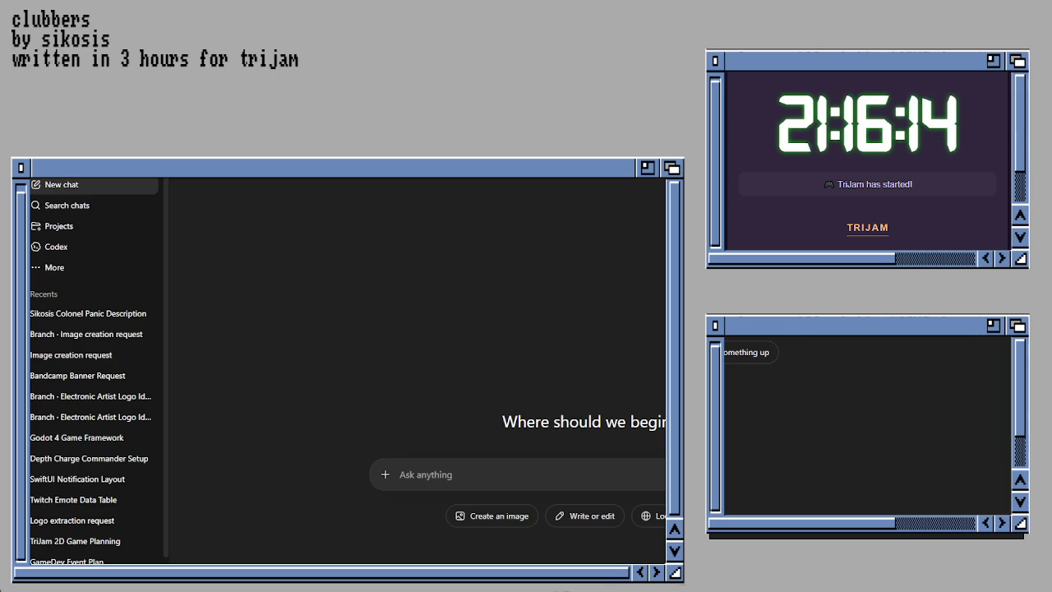
{"action": "scroll", "coordinate": [91, 370], "scroll_direction": "down", "scroll_amount": 5}
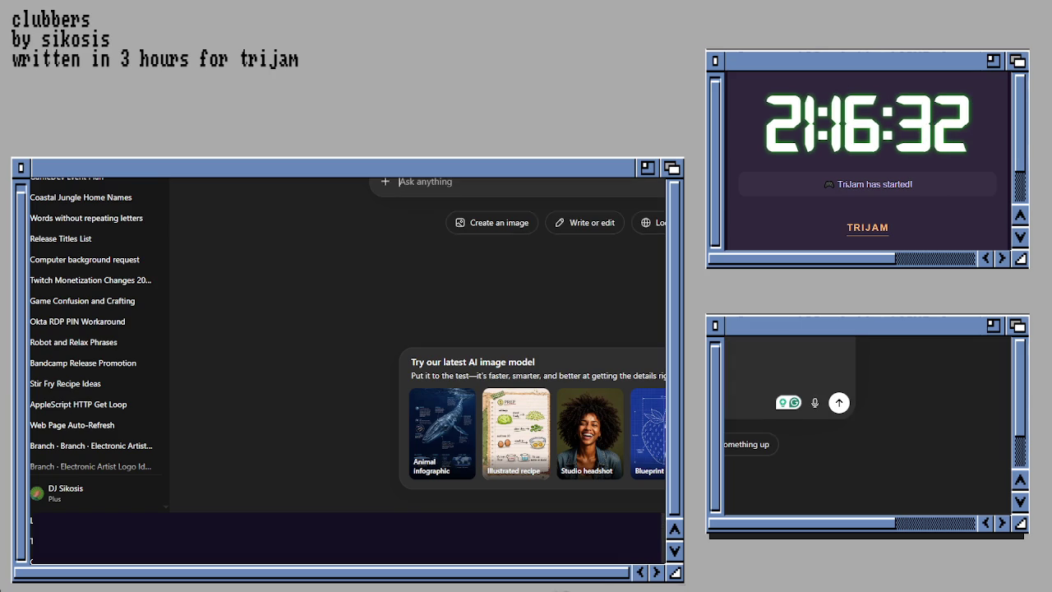
Step: Send ChatGPT the prompt 'make a DJ version of this image'
{"action": "type", "text": "make a "}
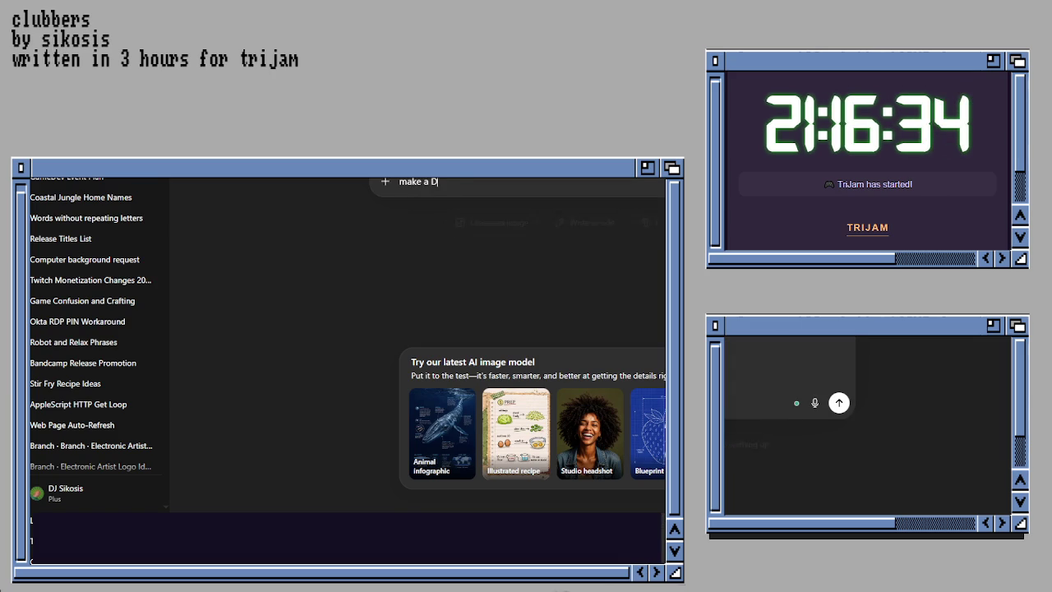
{"action": "type", "text": "DJ"}
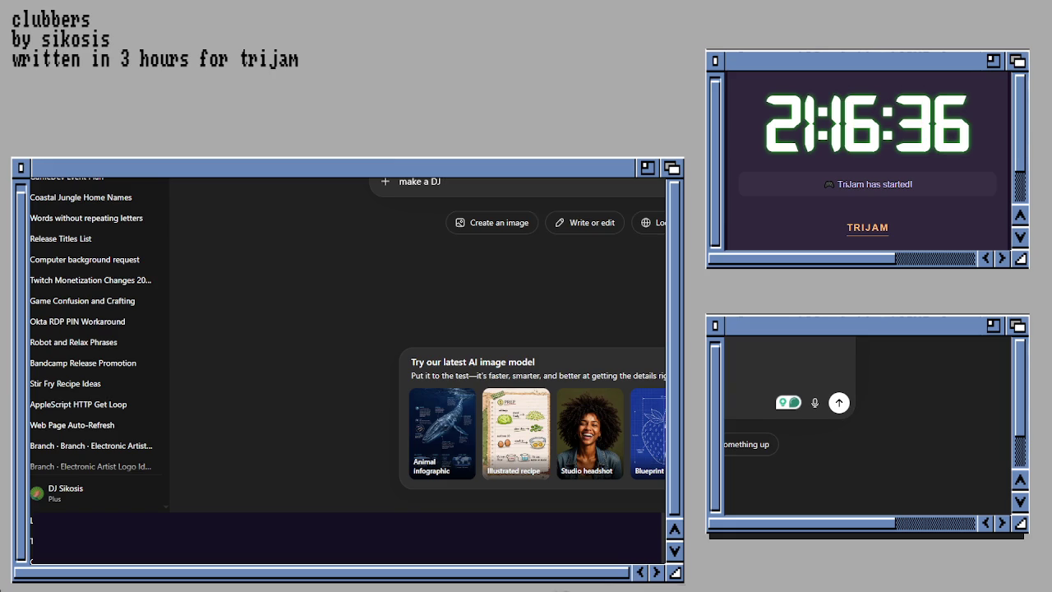
{"action": "type", "text": " fro"}
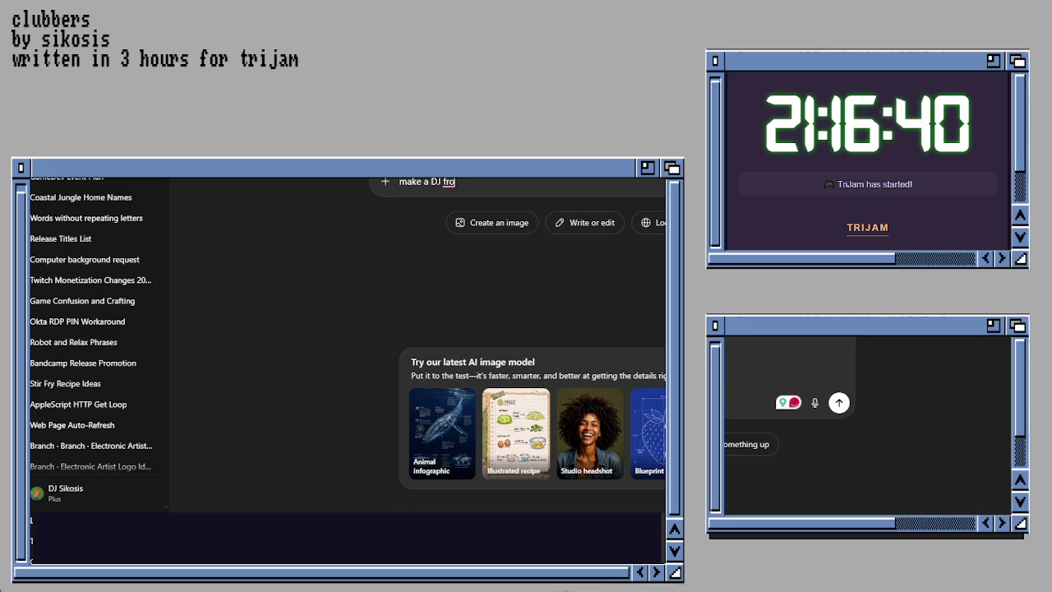
{"action": "type", "text": "m the"}
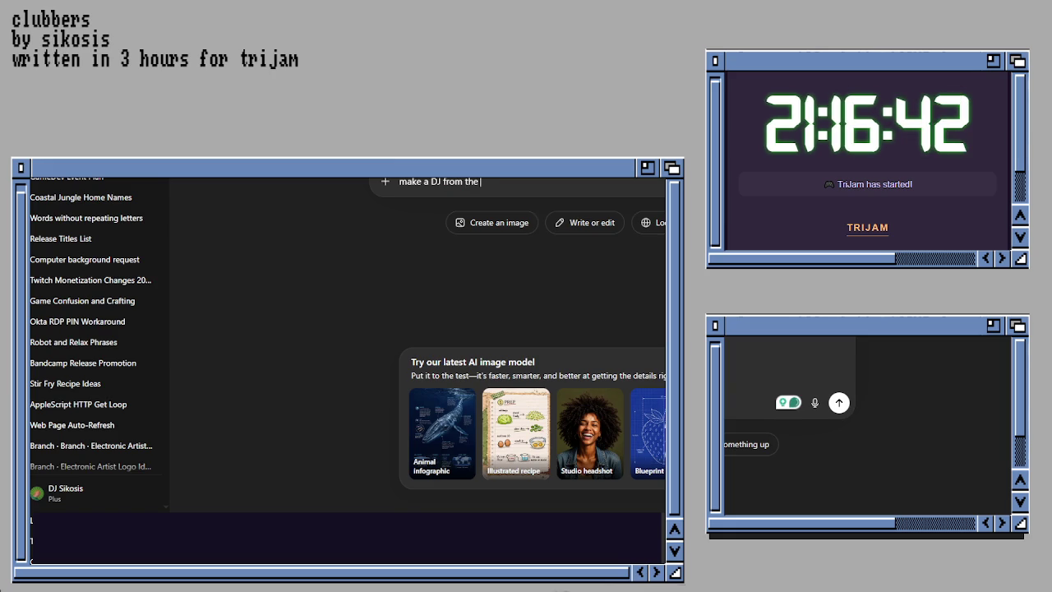
{"action": "key", "text": "BackSpace"}
{"action": "key", "text": "BackSpace"}
{"action": "key", "text": "BackSpace"}
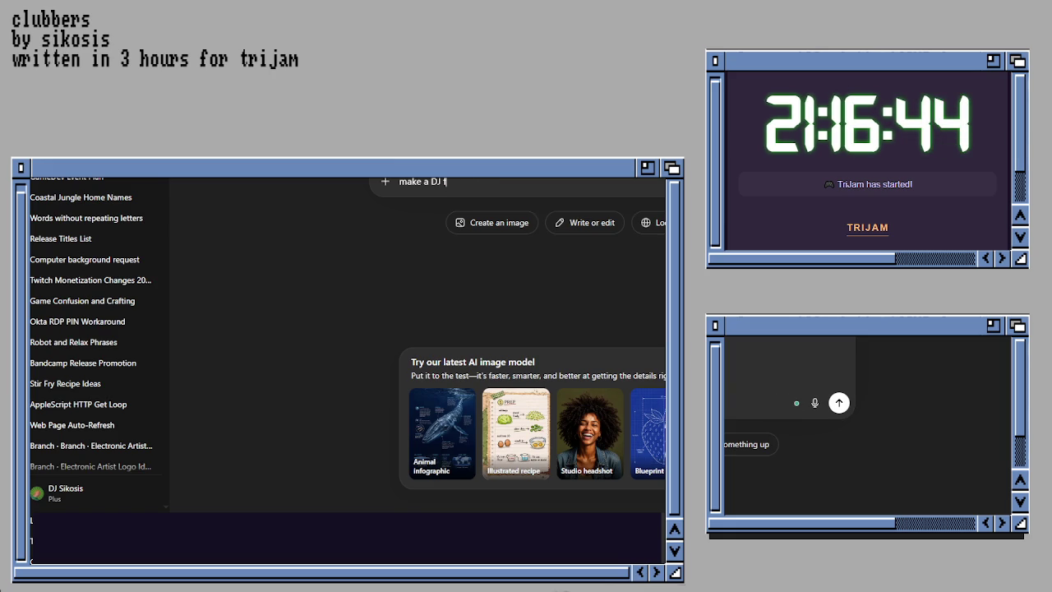
{"action": "type", "text": "version of this image"}
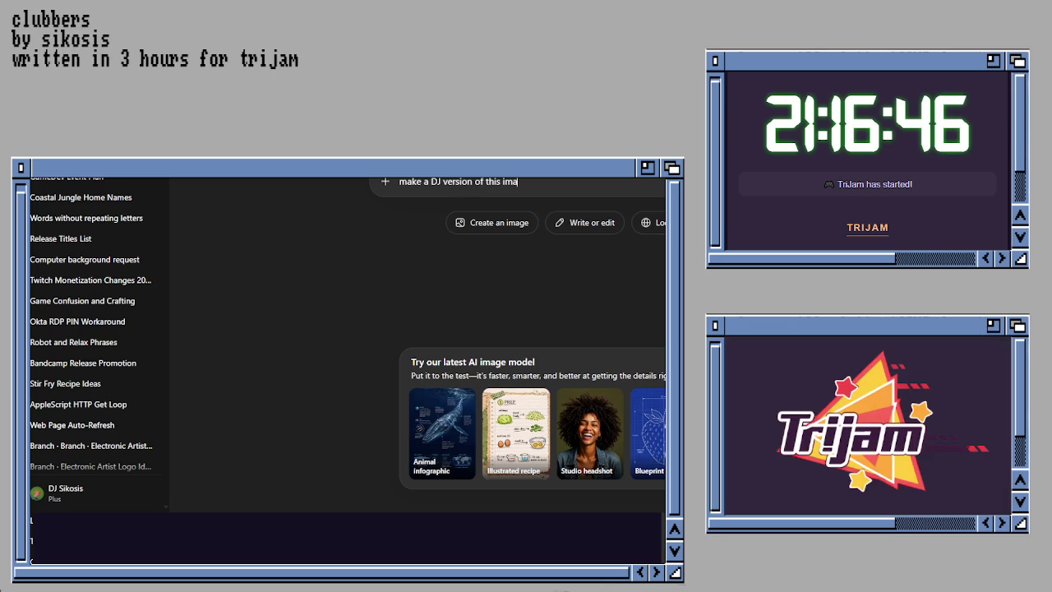
{"action": "key", "text": "Return"}
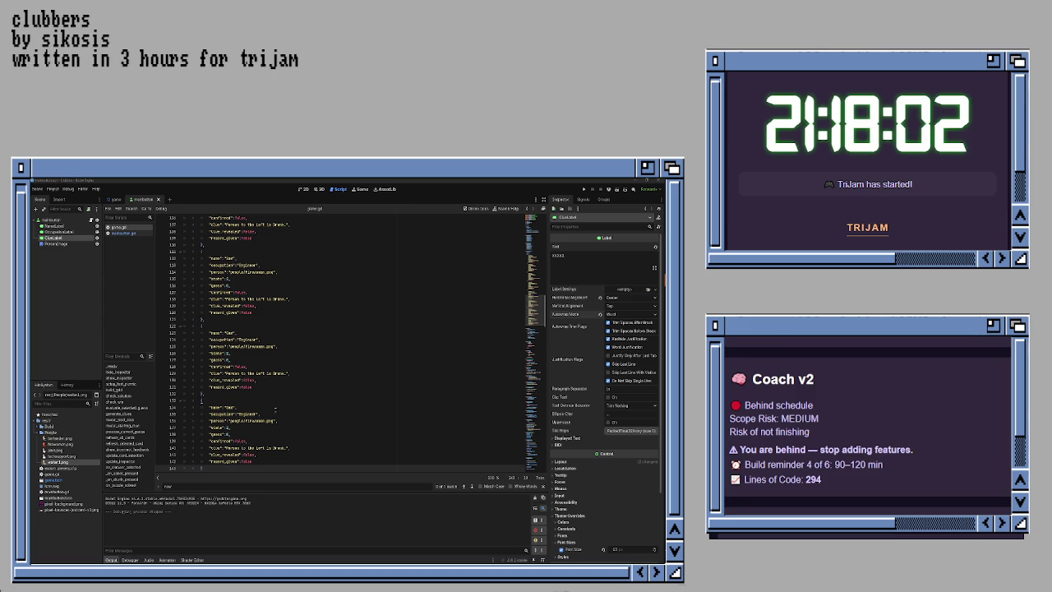
Step: Replace 'bartender' with the DJ image in the first clubber's portrait path, test-run, then show the desktop
{"action": "scroll", "coordinate": [243, 346], "scroll_direction": "up", "scroll_amount": 10}
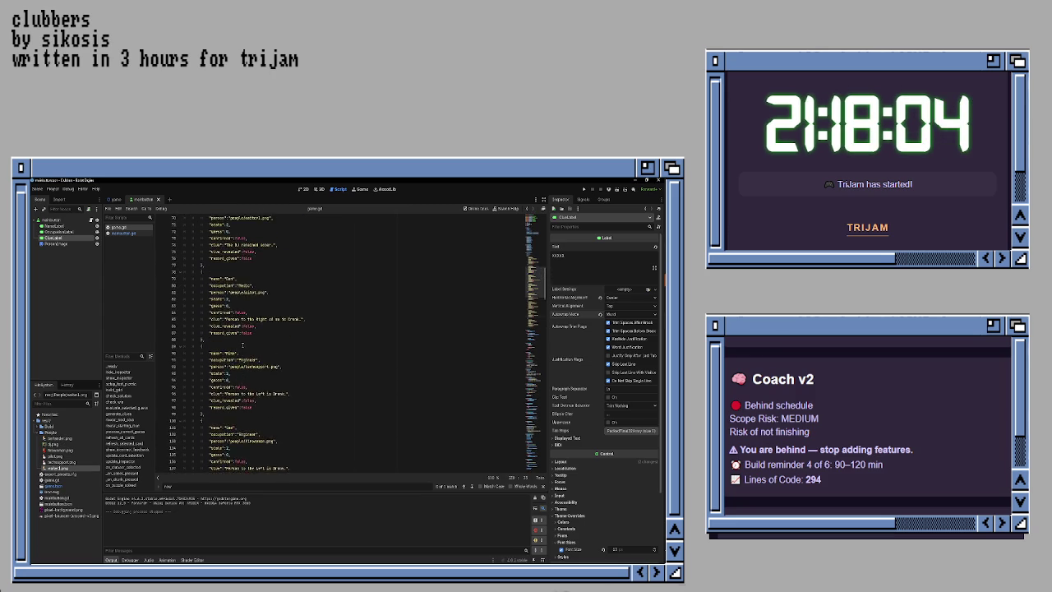
{"action": "scroll", "coordinate": [242, 345], "scroll_direction": "up", "scroll_amount": 10}
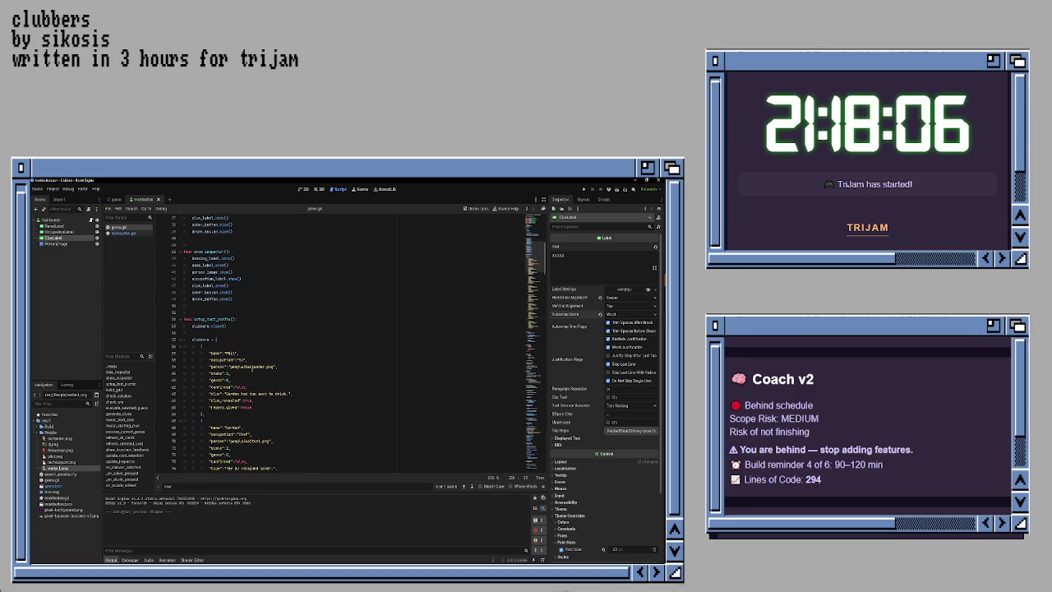
{"action": "double_click", "coordinate": [252, 367]}
{"action": "key", "text": "BackSpace"}
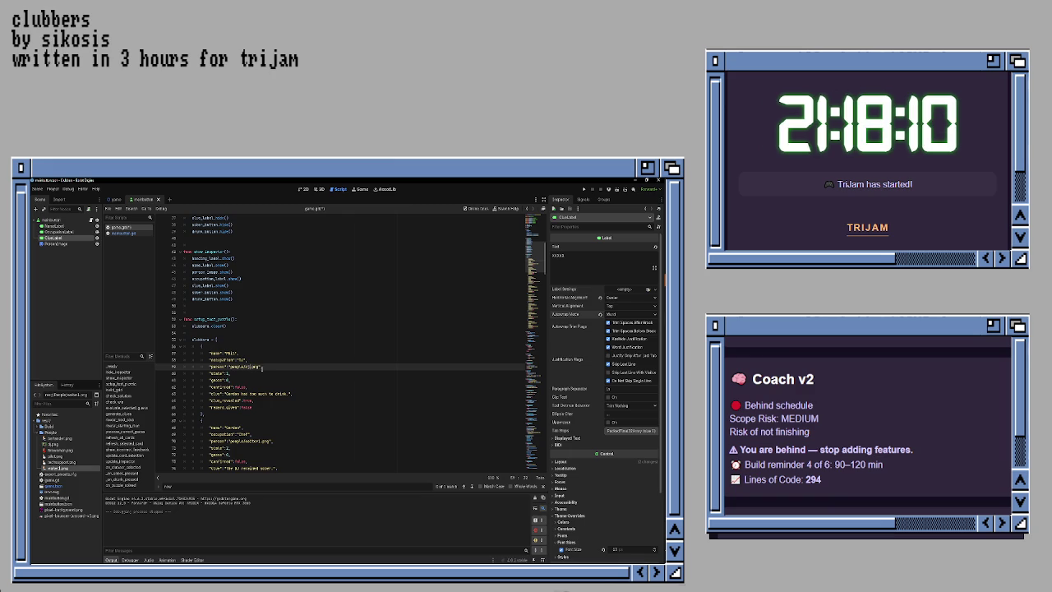
{"action": "left_click", "coordinate": [306, 416]}
{"action": "key", "text": "F5"}
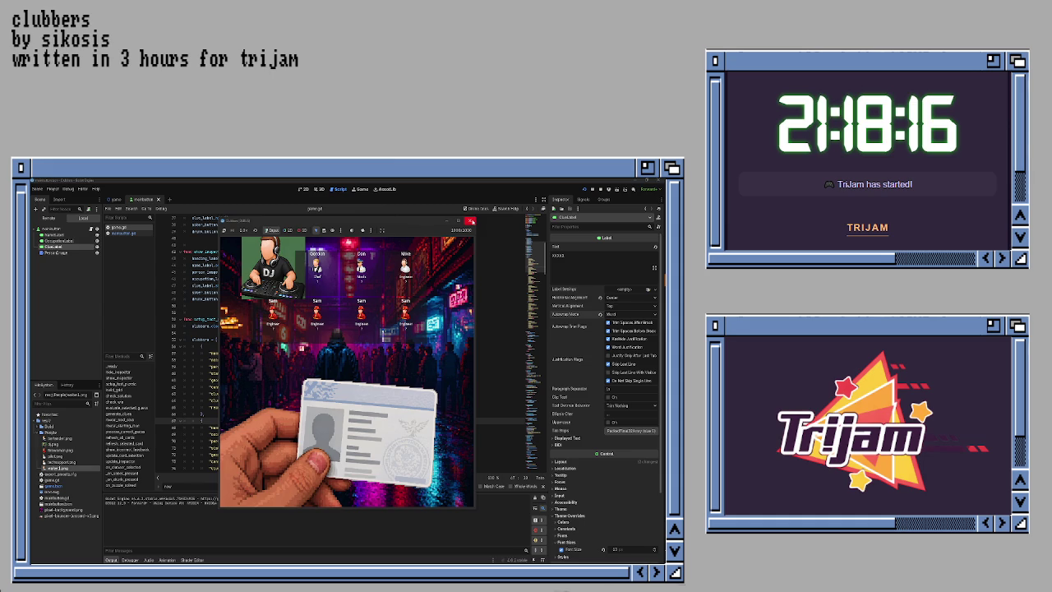
{"action": "left_click", "coordinate": [472, 221]}
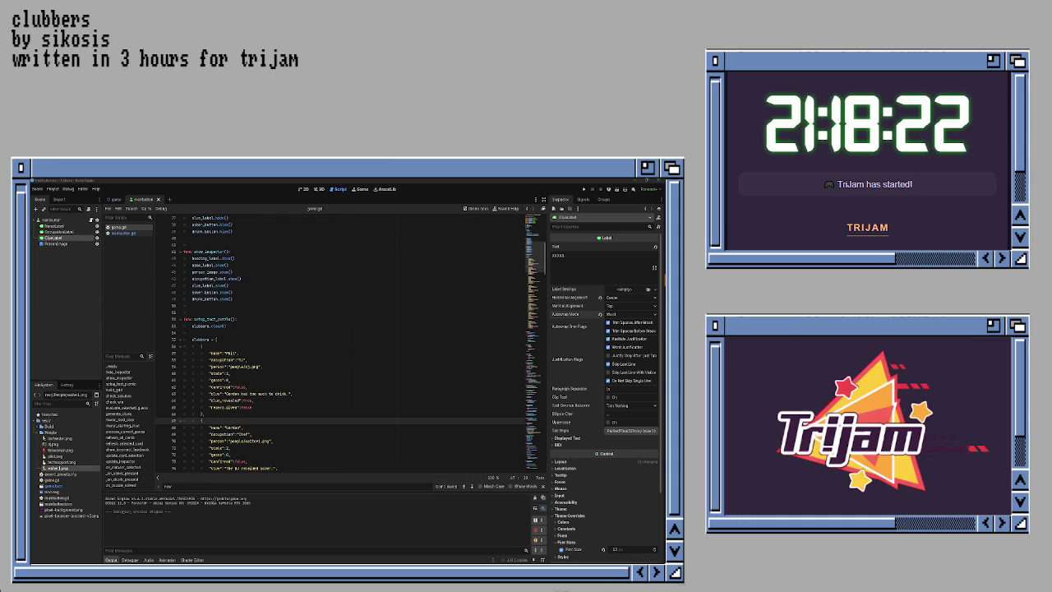
{"action": "key", "text": "super+d"}
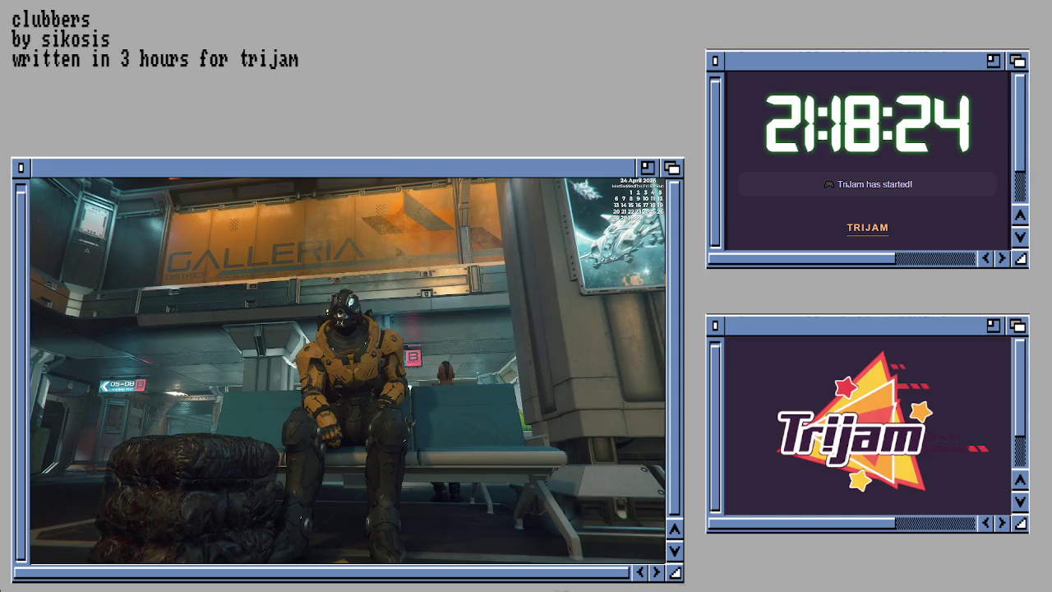
Step: Restore the Godot editor window from the desktop view
{"action": "key", "text": "super+d"}
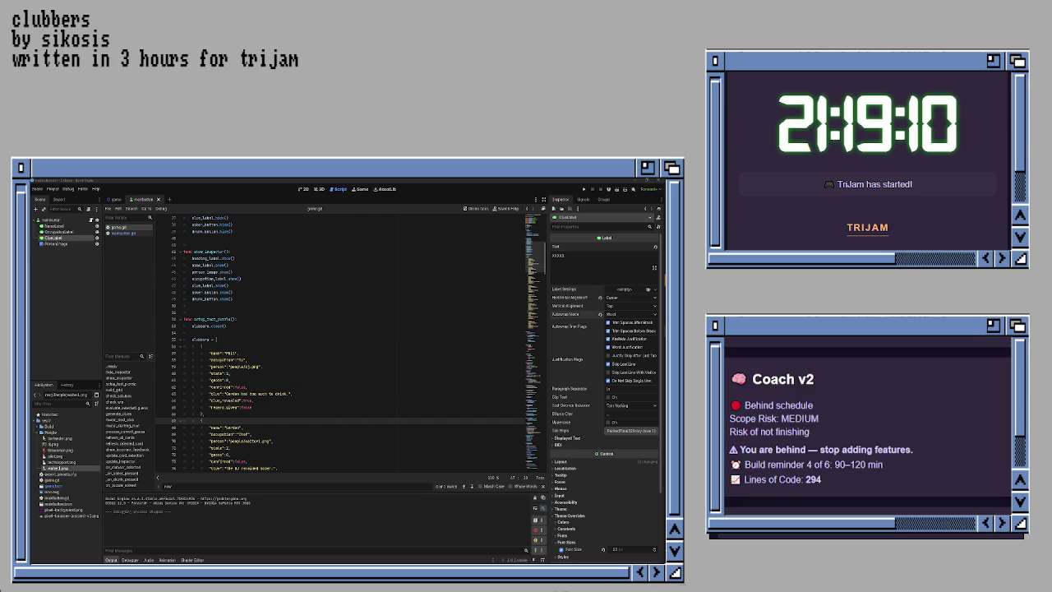
Step: Open the Resize Image settings for the headphones image
{"action": "key", "text": "ctrl+alt+i"}
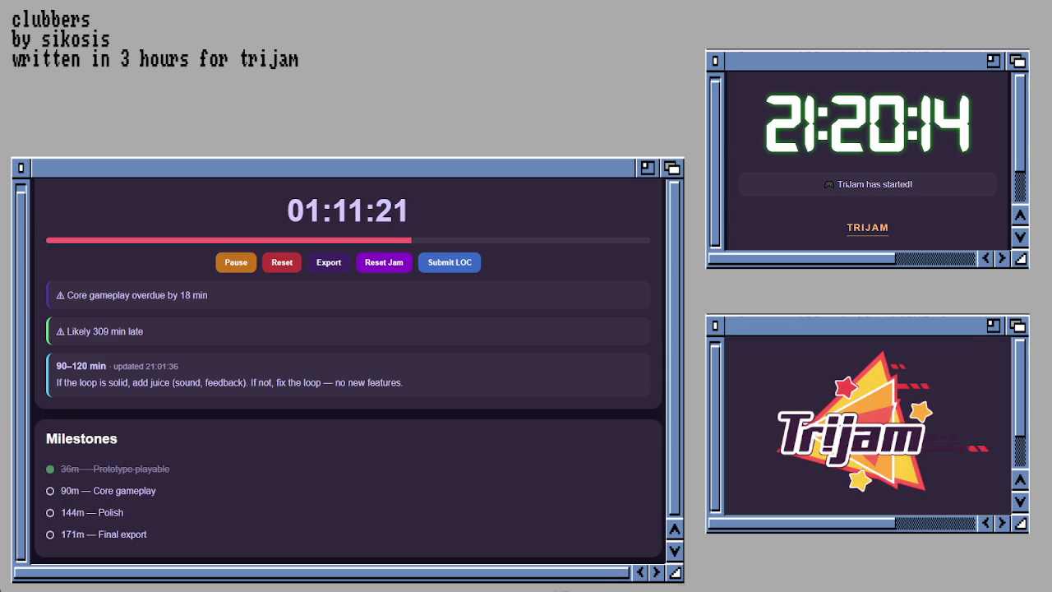
Step: Scroll the jam timer page down to Task Progress and the Submission Checklist
{"action": "scroll", "coordinate": [348, 370], "scroll_direction": "down", "scroll_amount": 5}
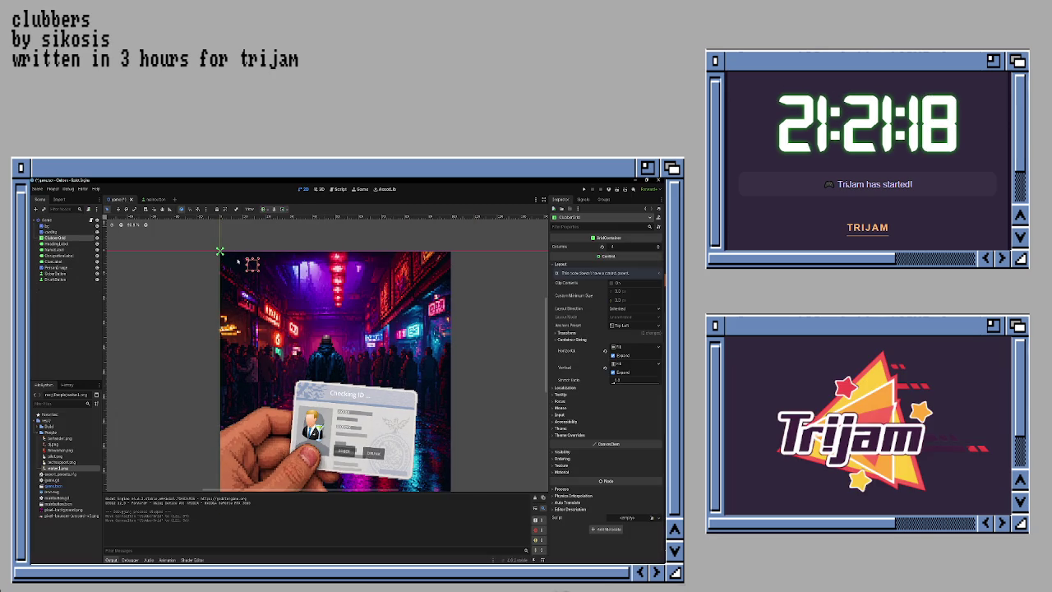
Step: Test-run the game to check the grid portraits, then switch to the clubber card scene
{"action": "key", "text": "F5"}
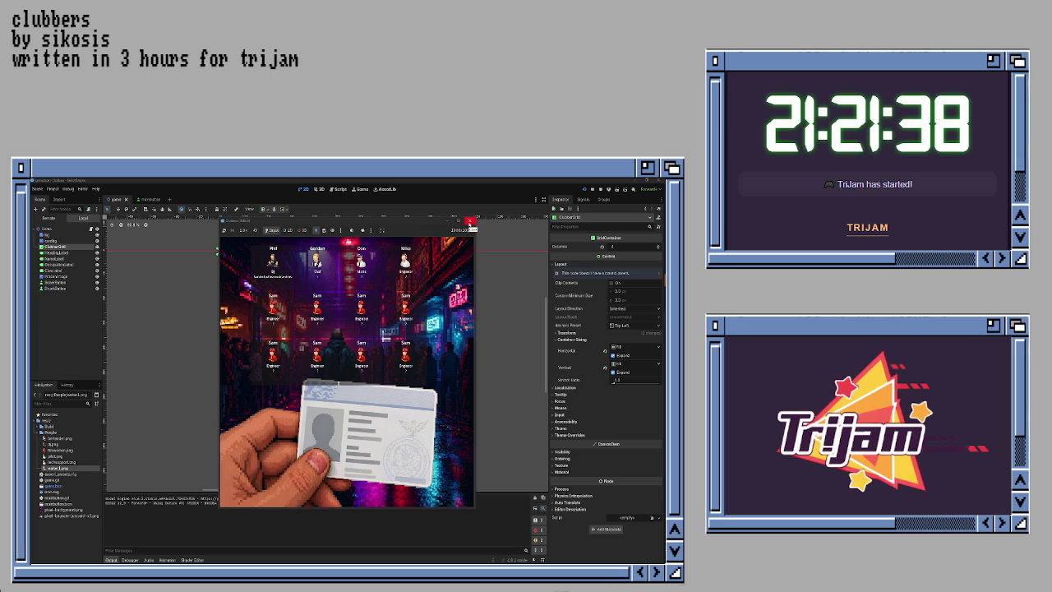
{"action": "left_click", "coordinate": [470, 222]}
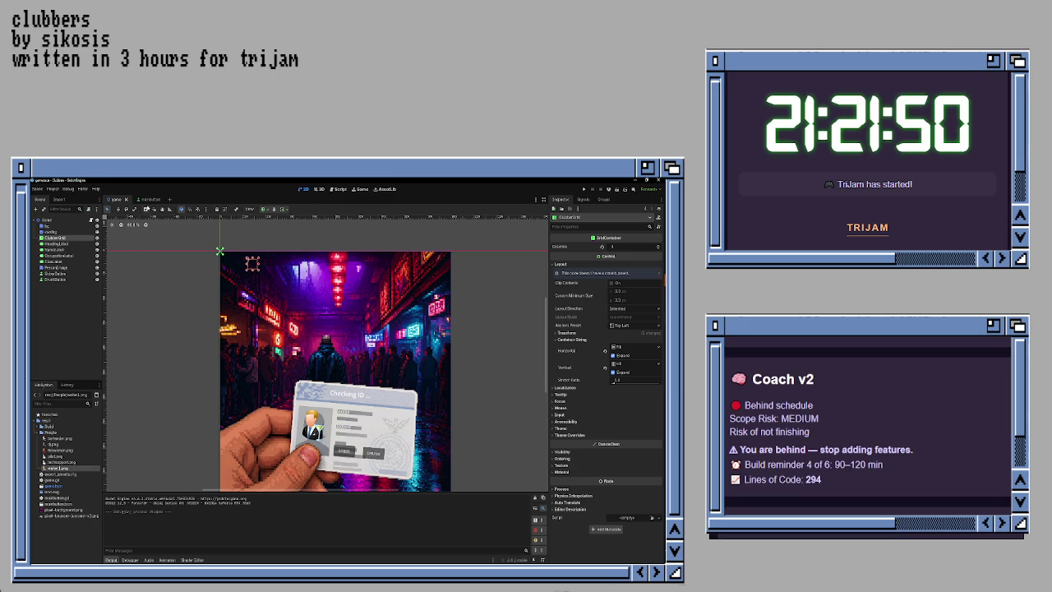
{"action": "left_click", "coordinate": [147, 200]}
Step: Load the DJ image from the People folder as the card portrait's texture
{"action": "left_click", "coordinate": [56, 243]}
{"action": "left_click", "coordinate": [658, 251]}
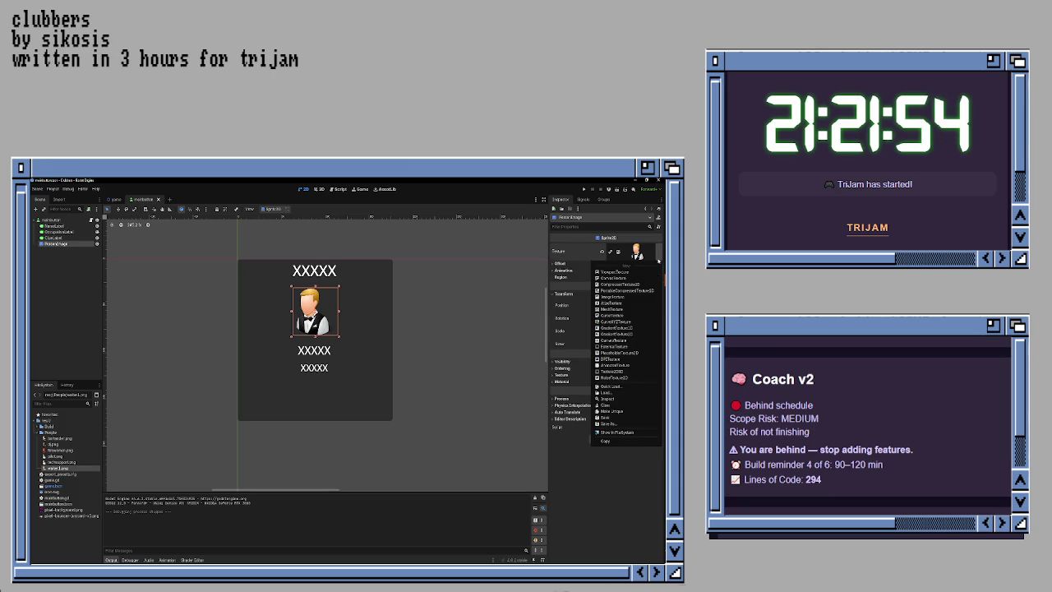
{"action": "left_click", "coordinate": [607, 392]}
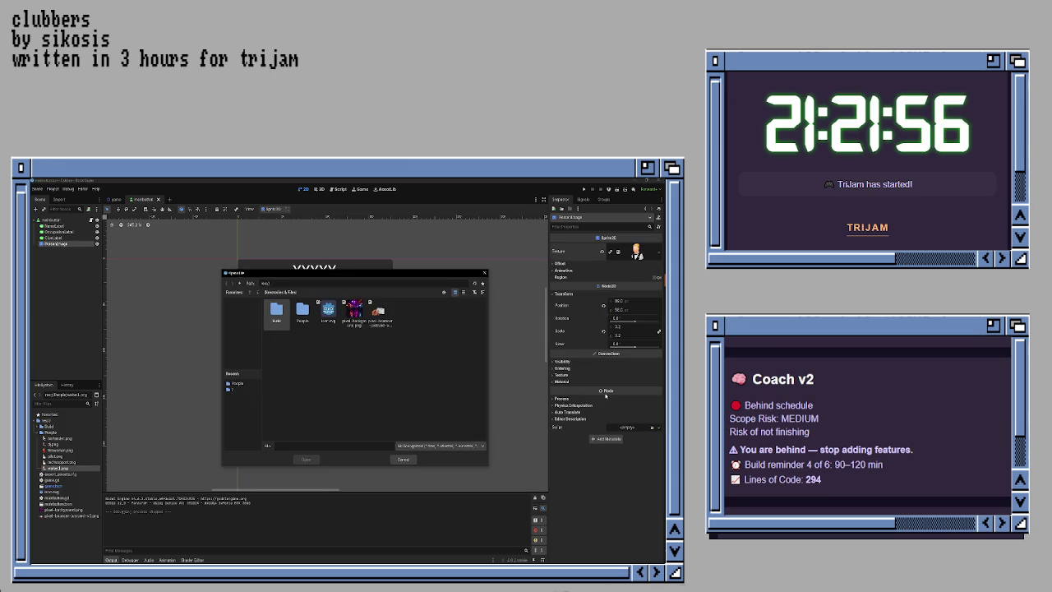
{"action": "double_click", "coordinate": [302, 311]}
{"action": "double_click", "coordinate": [303, 315]}
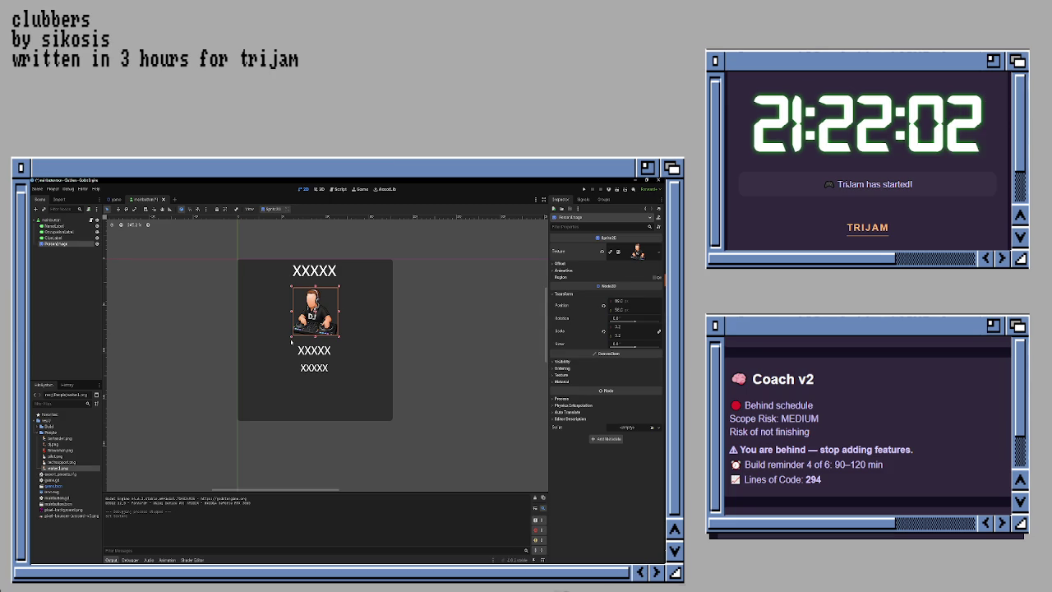
Step: Set the portrait sprite's horizontal scale to 0.3 in the Inspector
{"action": "left_click_drag", "start_coordinate": [292, 337], "coordinate": [286, 339]}
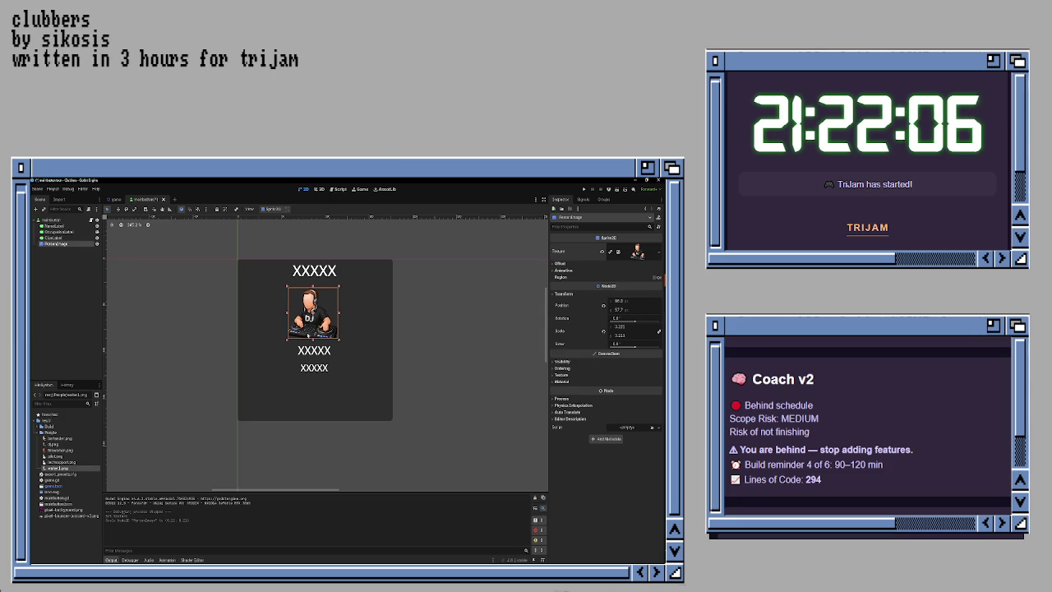
{"action": "key", "text": "ctrl+z"}
{"action": "left_click", "coordinate": [626, 327]}
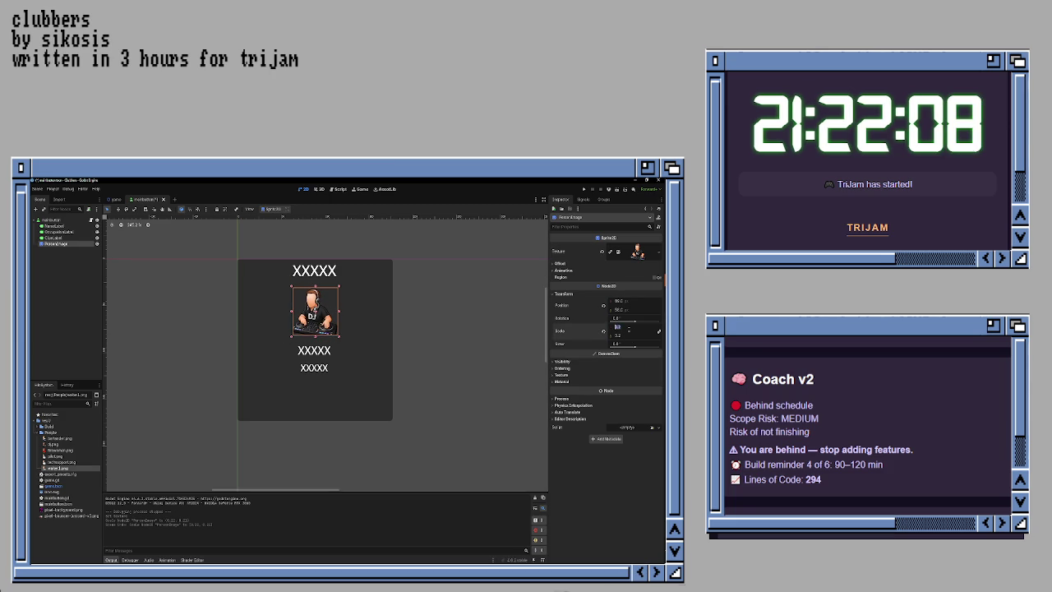
{"action": "type", "text": "0."}
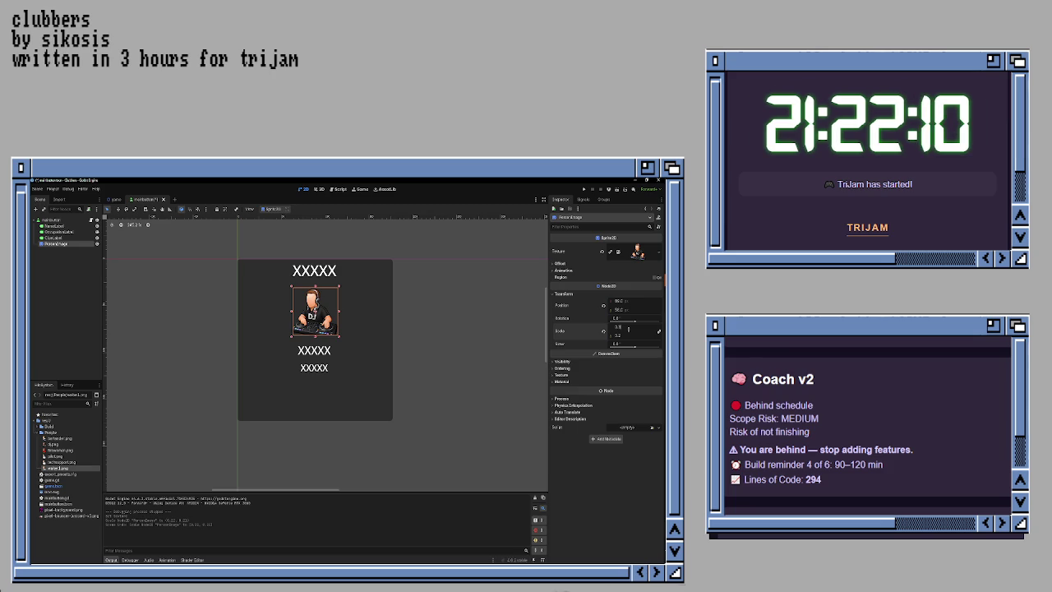
{"action": "key", "text": "Tab"}
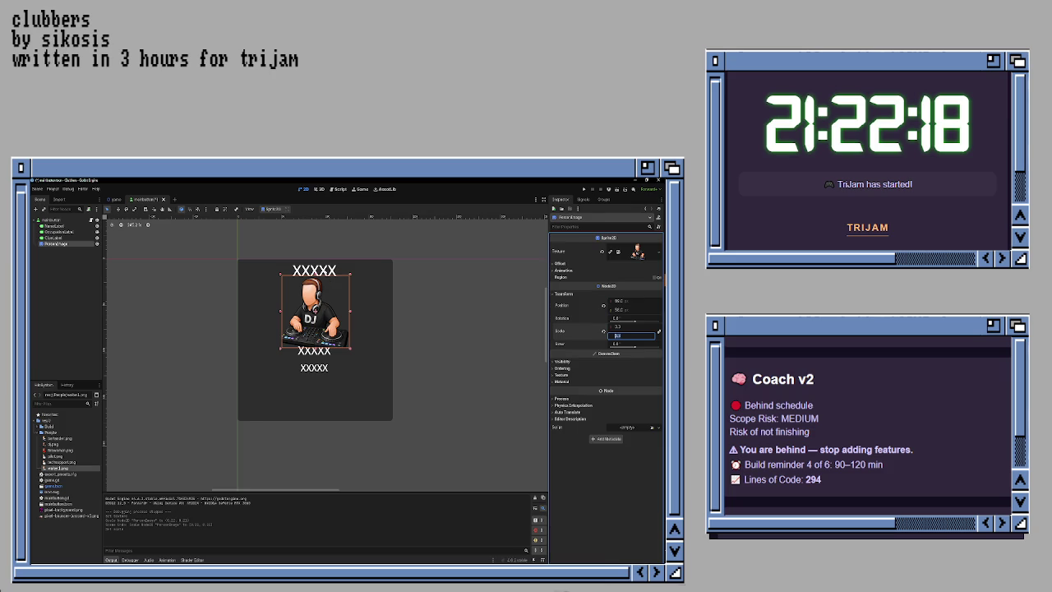
Step: Nudge the name label up and the occupation and clue labels down around the portrait
{"action": "left_click", "coordinate": [314, 270]}
{"action": "key", "text": "Up"}
{"action": "key", "text": "Up"}
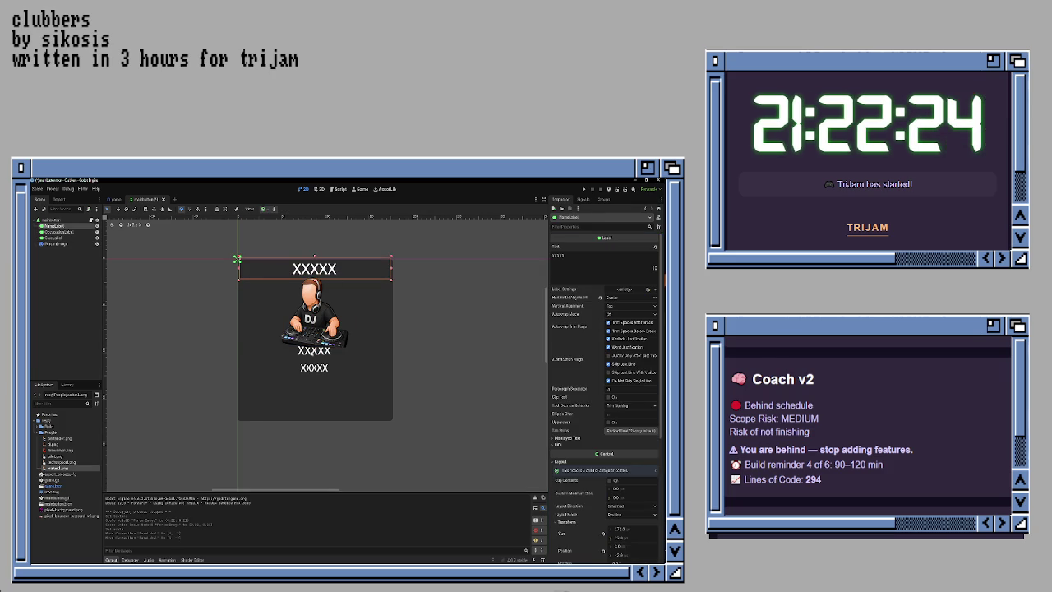
{"action": "left_click", "coordinate": [314, 351]}
{"action": "key", "text": "Down"}
{"action": "key", "text": "Down"}
{"action": "key", "text": "Down"}
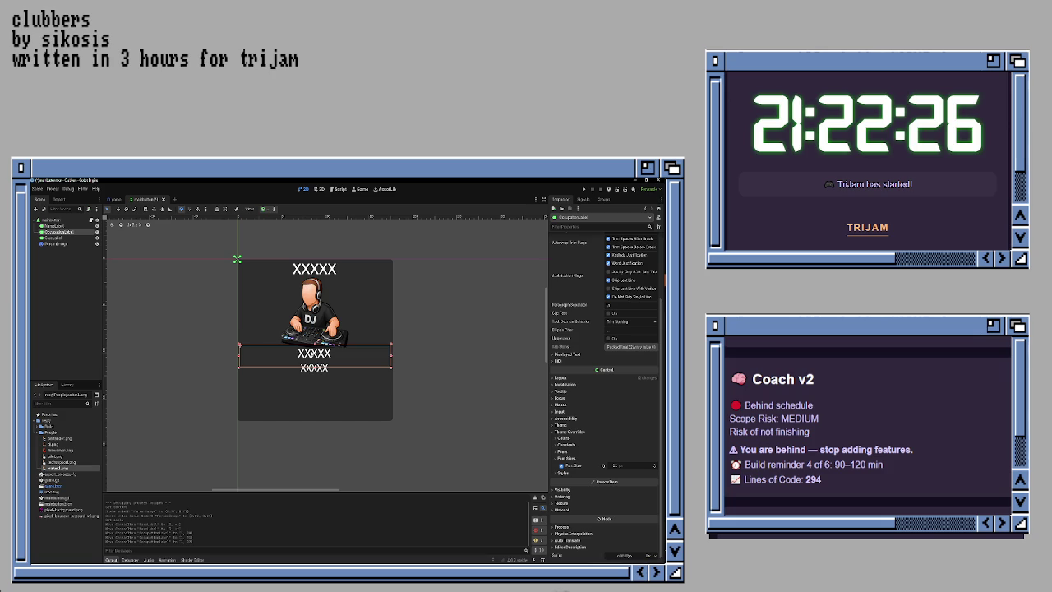
{"action": "key", "text": "Down"}
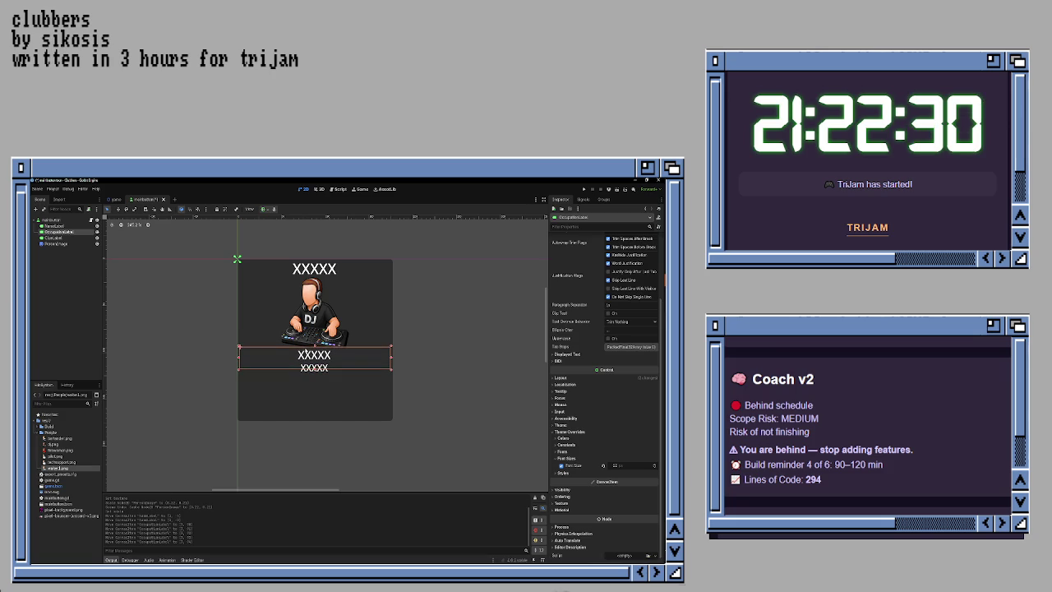
{"action": "left_click", "coordinate": [305, 380]}
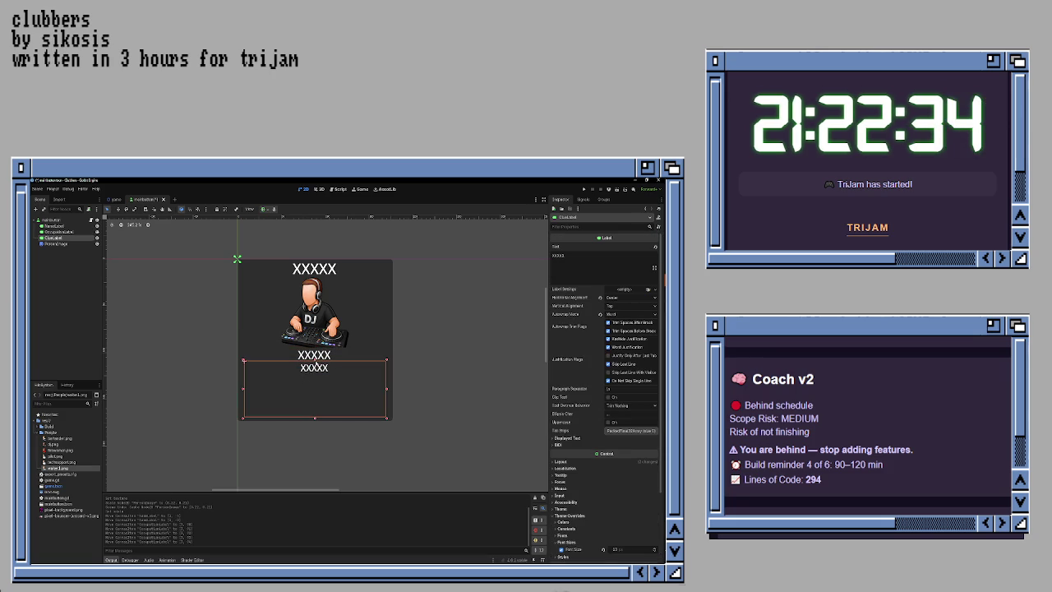
{"action": "left_click_drag", "start_coordinate": [315, 366], "coordinate": [314, 362]}
{"action": "left_click", "coordinate": [315, 356]}
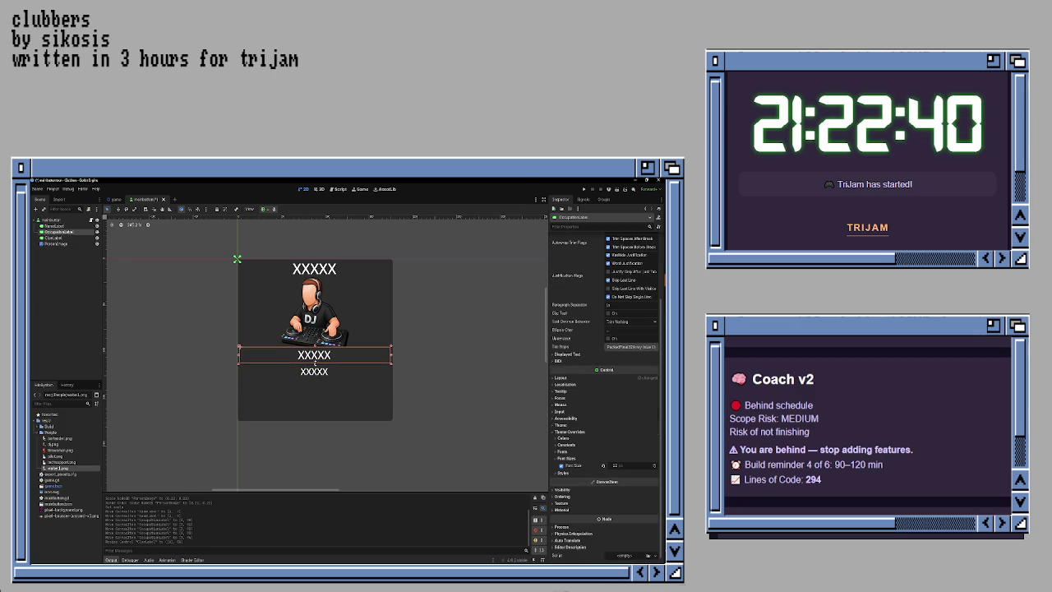
{"action": "left_click", "coordinate": [315, 367]}
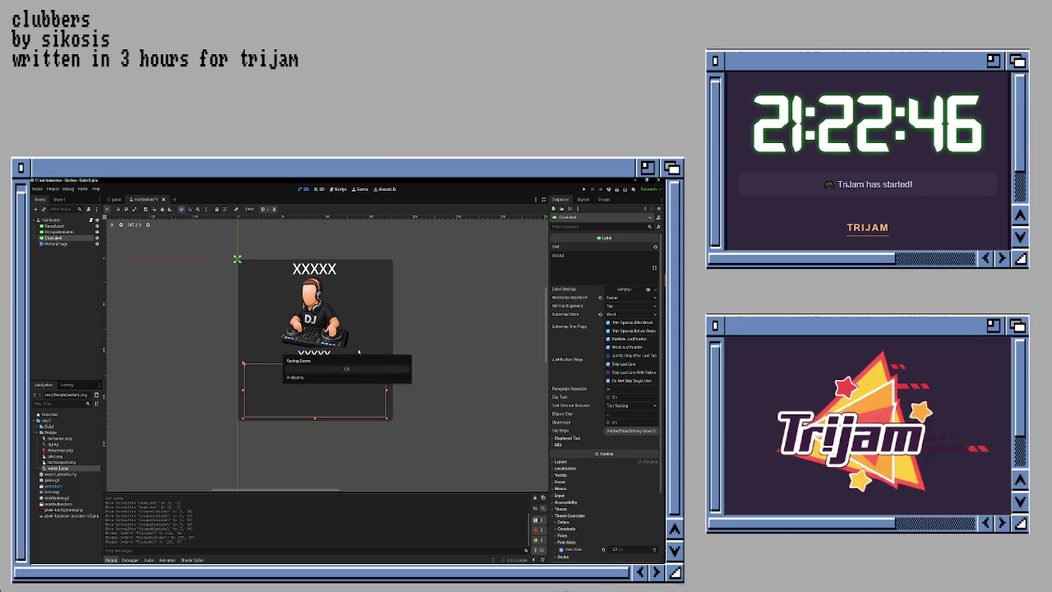
Step: Save the card scene and run the game, confirming the first clubber's ID shows the DJ portrait
{"action": "key", "text": "ctrl+s"}
{"action": "key", "text": "F5"}
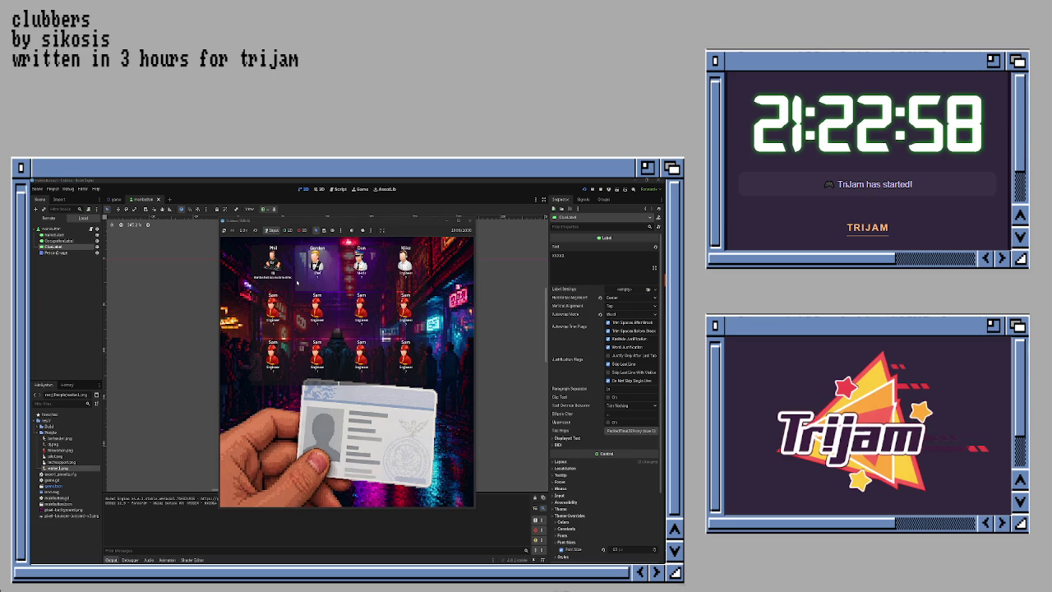
{"action": "left_click", "coordinate": [281, 263]}
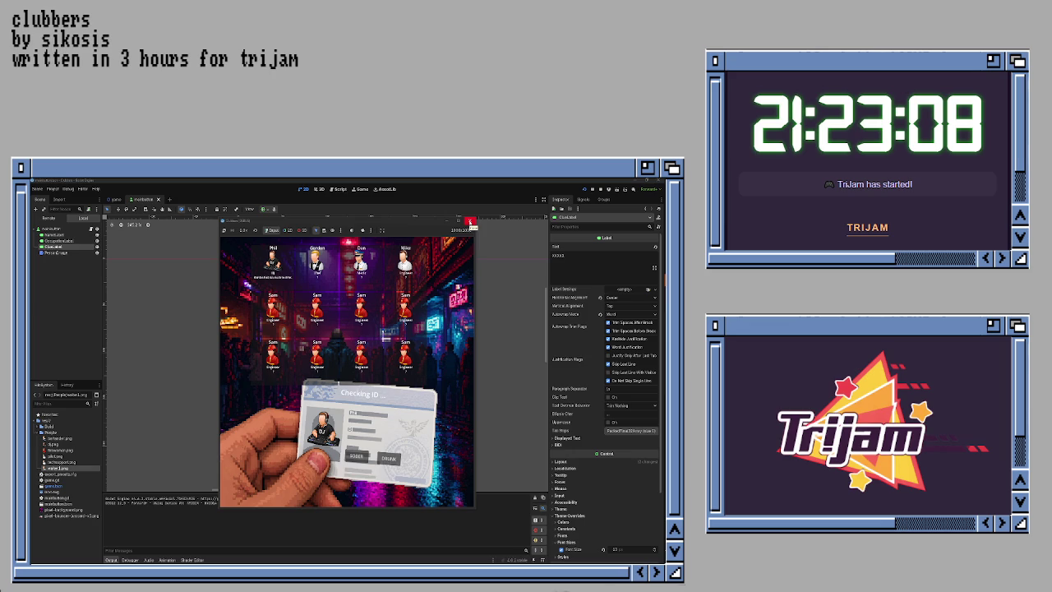
{"action": "left_click", "coordinate": [469, 222]}
Step: Give the PictureImage portrait sprite a Scale x of 0.3
{"action": "left_click", "coordinate": [56, 244]}
{"action": "left_click", "coordinate": [634, 326]}
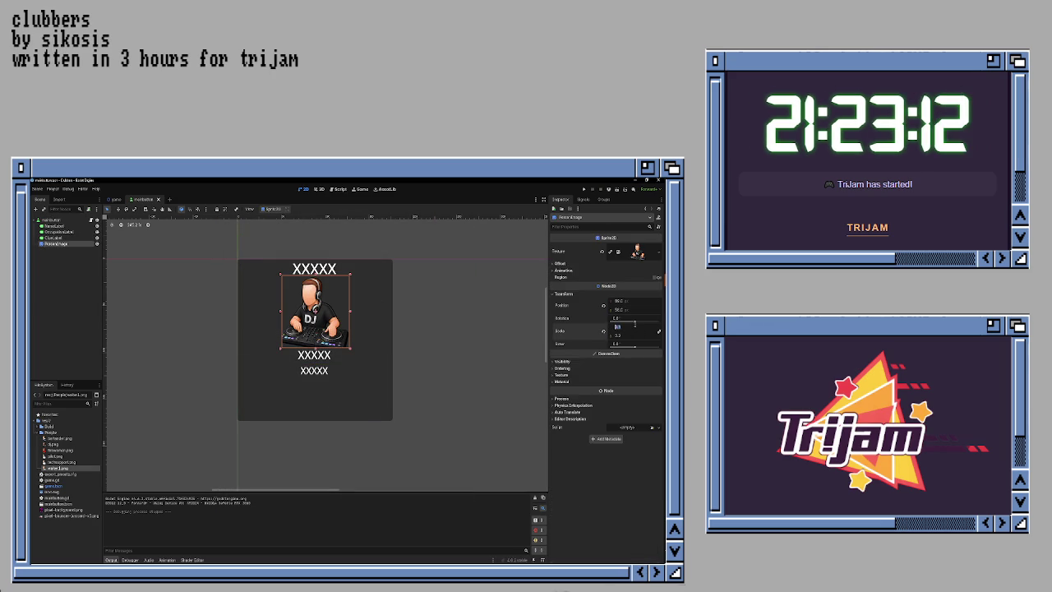
{"action": "type", "text": ".3"}
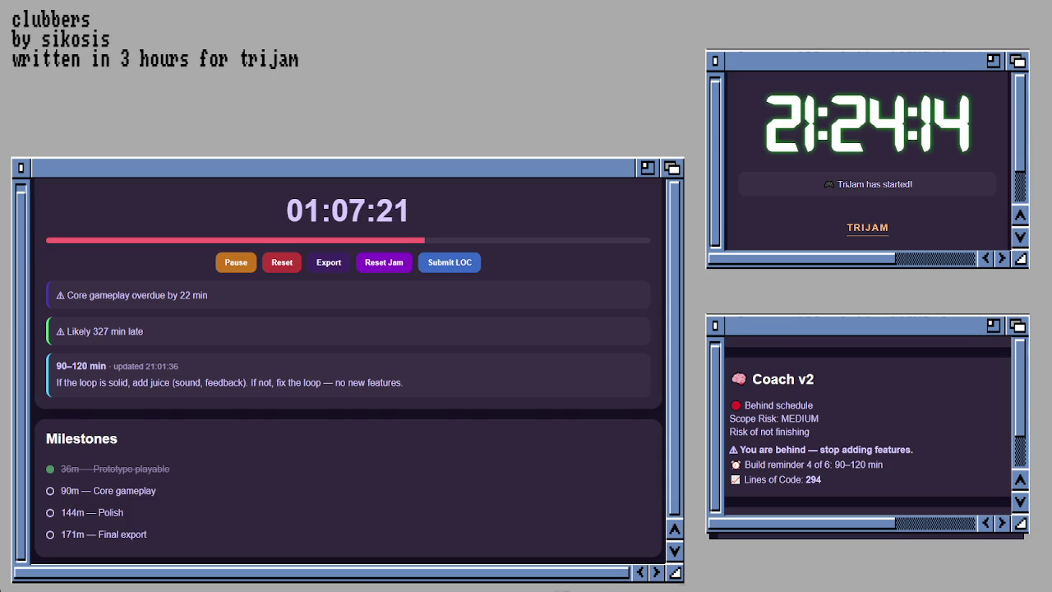
Step: Scroll the jam timer page down to the Task Progress and Submission Checklist panels
{"action": "scroll", "coordinate": [348, 370], "scroll_direction": "down", "scroll_amount": 5}
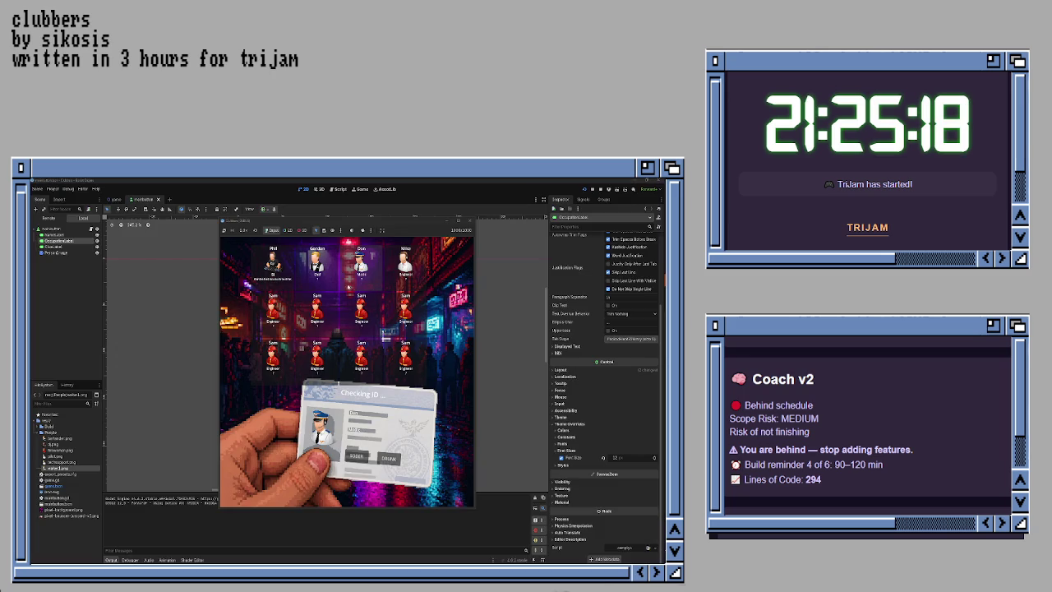
Step: Close the running game window after checking another clubber's portrait
{"action": "left_click", "coordinate": [471, 221]}
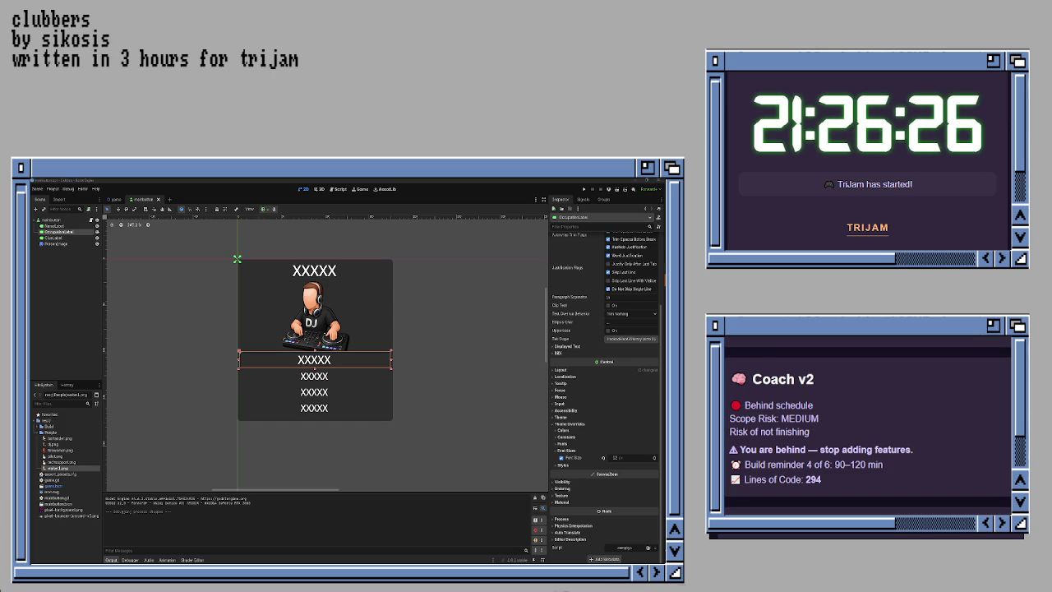
Step: In game.gd's clubbers array, add a comma after the waiter1.png portrait path
{"action": "left_click", "coordinate": [356, 450]}
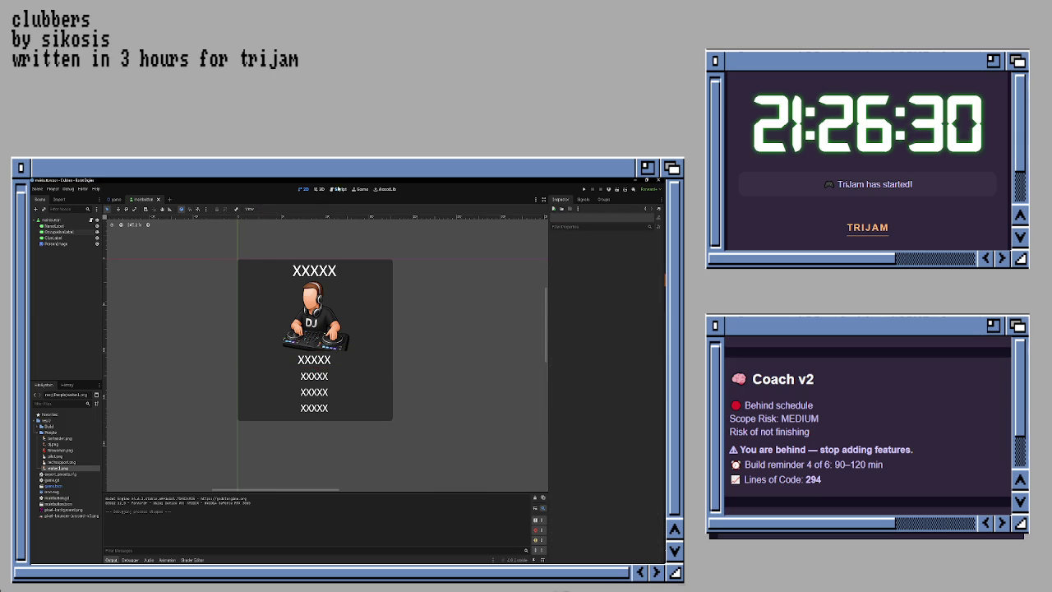
{"action": "left_click", "coordinate": [336, 189]}
{"action": "scroll", "coordinate": [315, 289], "scroll_direction": "up", "scroll_amount": 10}
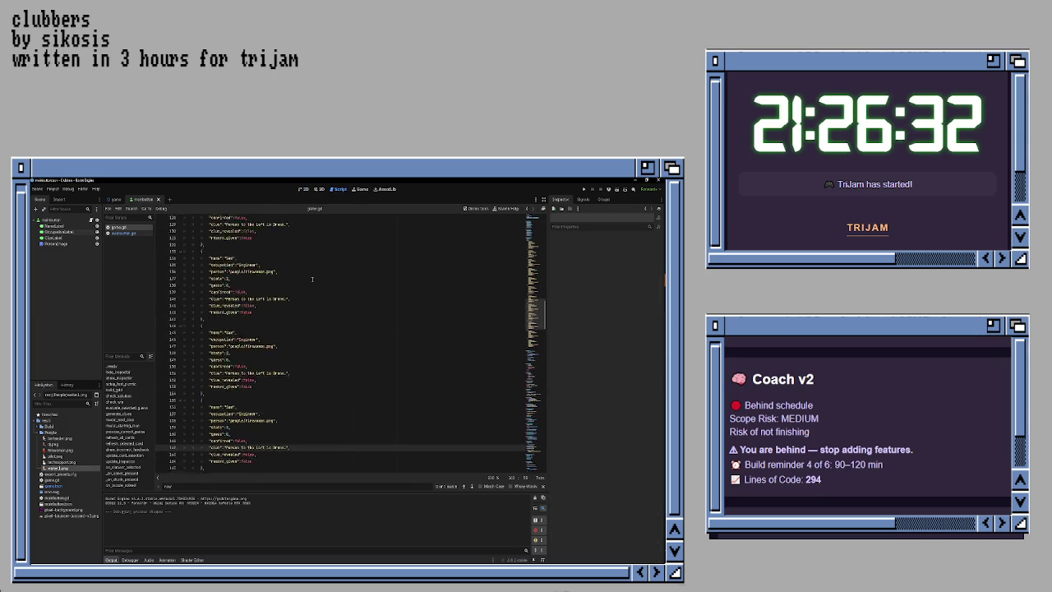
{"action": "scroll", "coordinate": [311, 276], "scroll_direction": "up", "scroll_amount": 20}
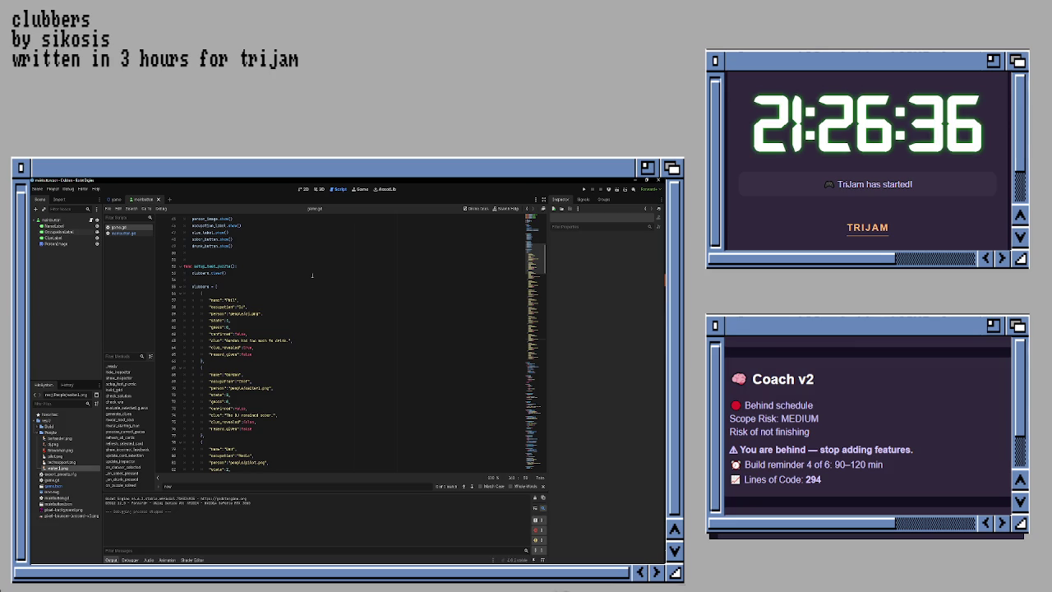
{"action": "scroll", "coordinate": [312, 275], "scroll_direction": "down", "scroll_amount": 3}
{"action": "left_click", "coordinate": [291, 315]}
{"action": "left_click", "coordinate": [288, 320]}
{"action": "left_click", "coordinate": [287, 326]}
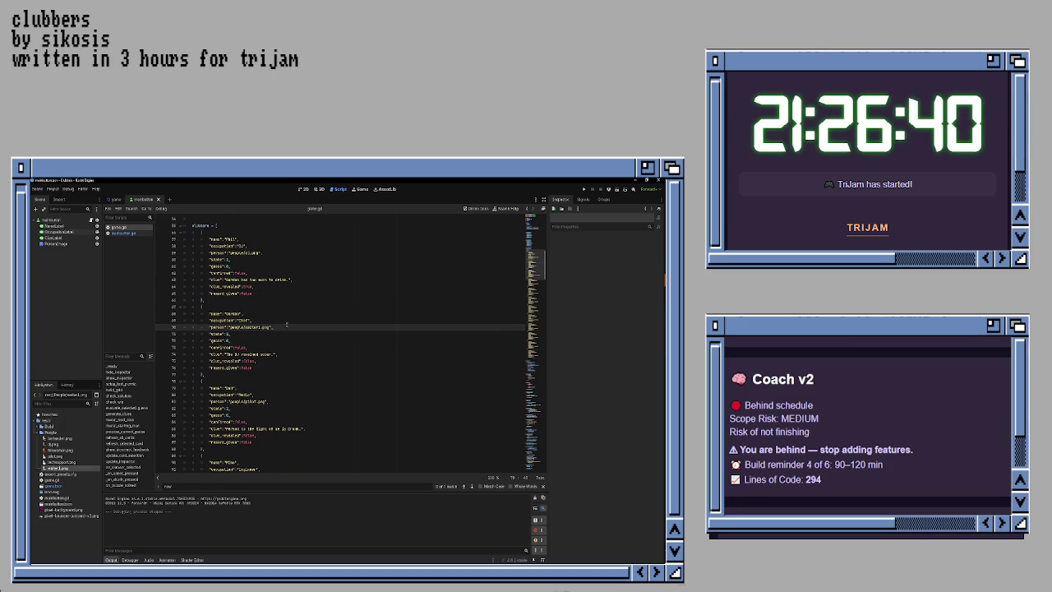
{"action": "scroll", "coordinate": [298, 321], "scroll_direction": "down", "scroll_amount": 3}
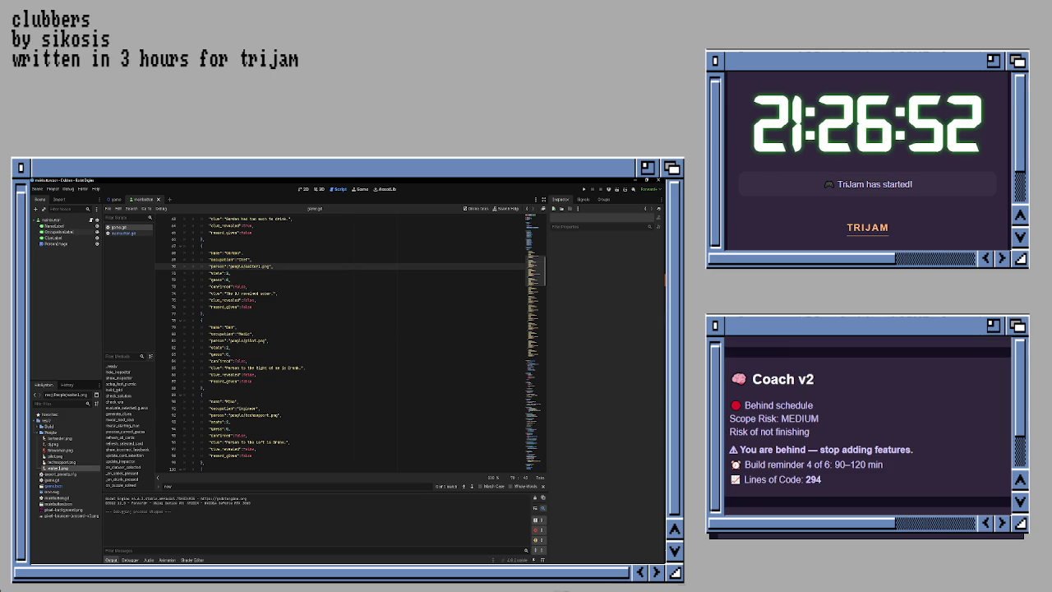
{"action": "type", "text": ","}
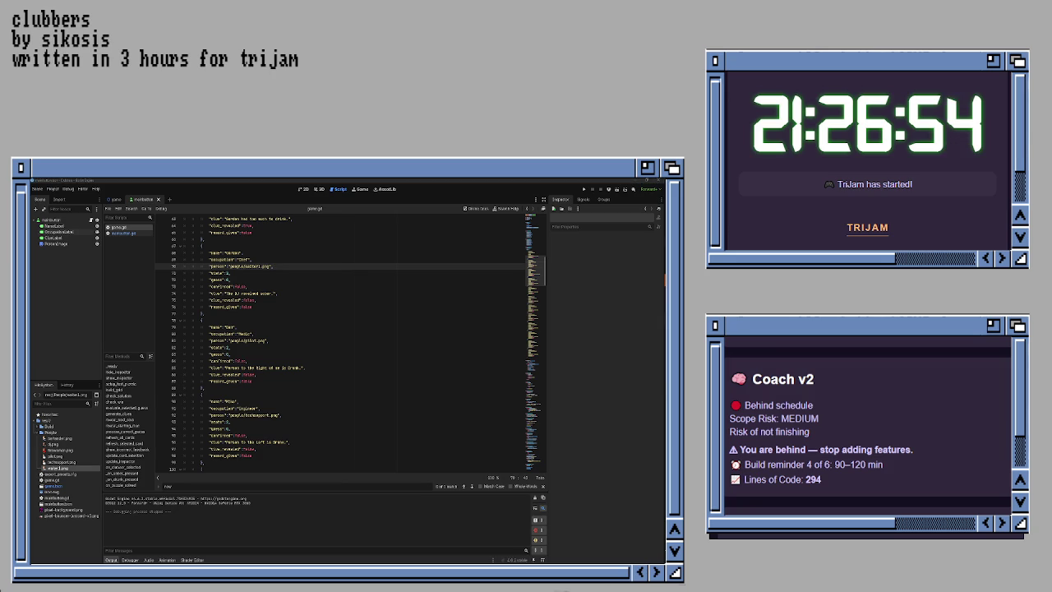
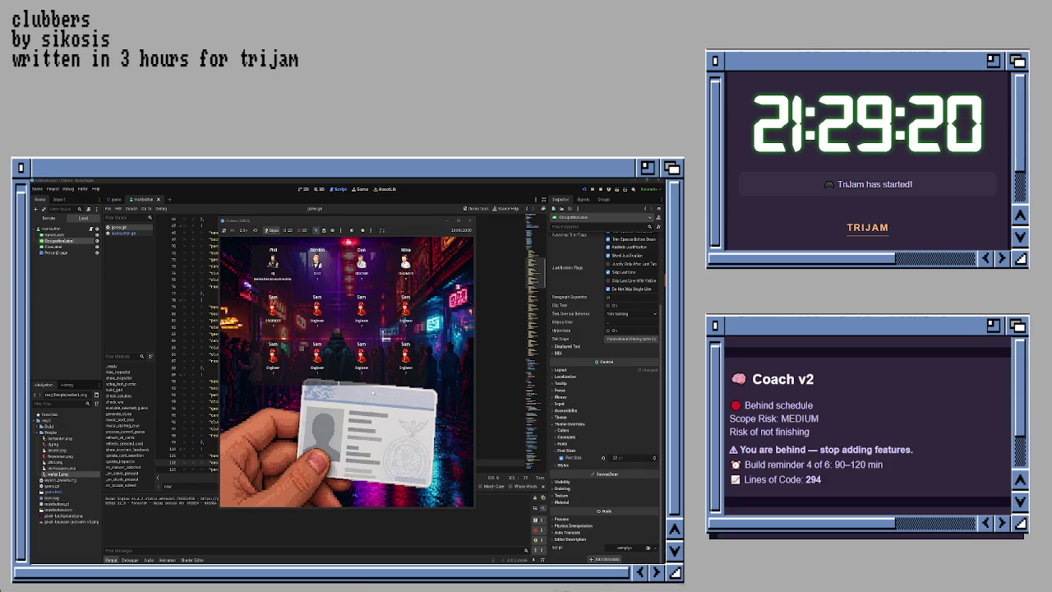
Step: In the card scene's 2D view, nudge OccupationLabel slightly upward
{"action": "left_click", "coordinate": [469, 221]}
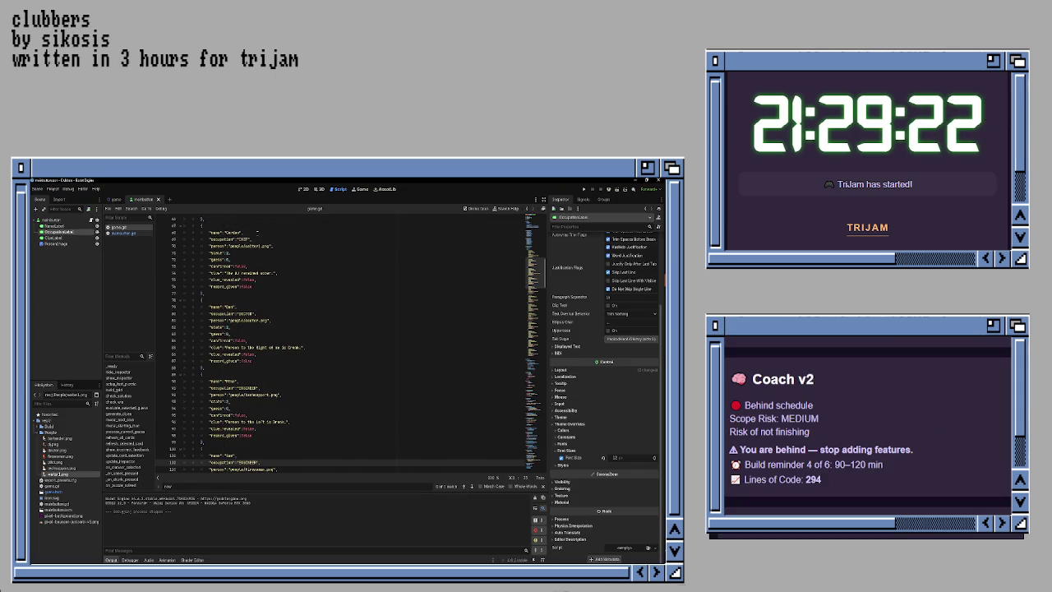
{"action": "left_click", "coordinate": [305, 189]}
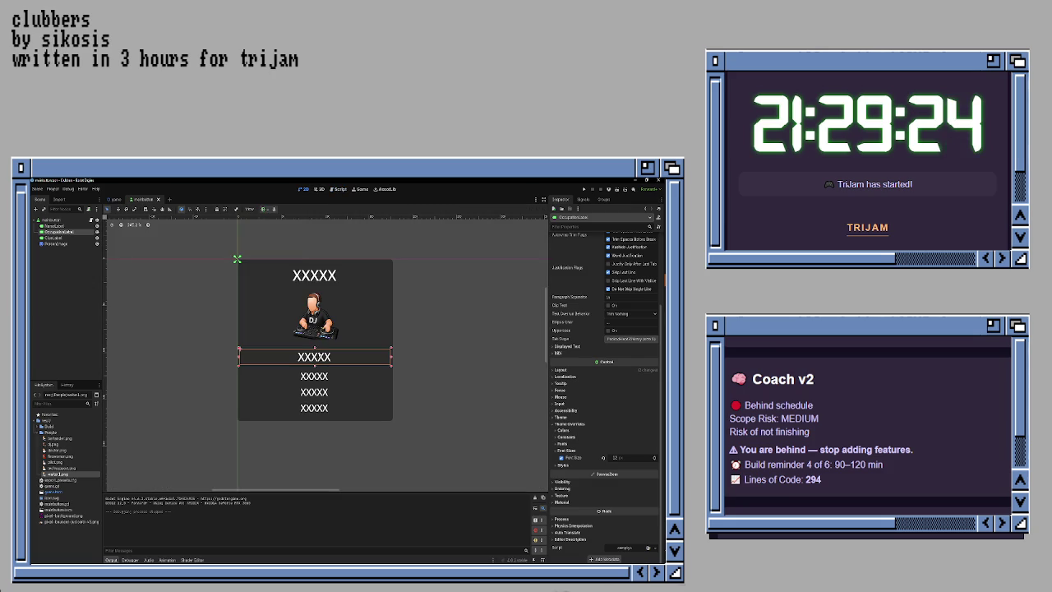
{"action": "left_click", "coordinate": [316, 374]}
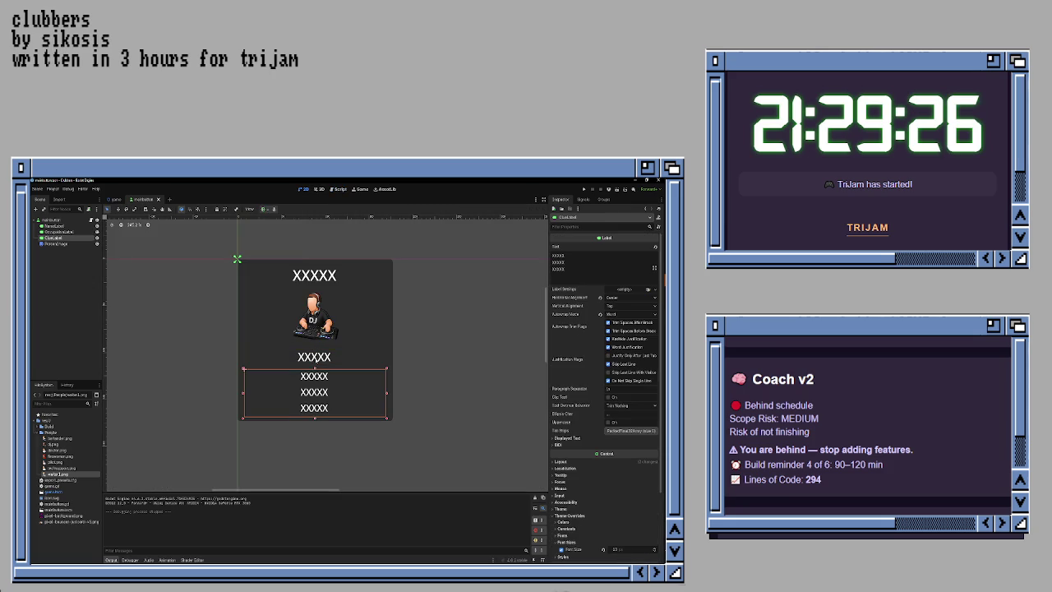
{"action": "left_click", "coordinate": [316, 360]}
{"action": "left_click_drag", "start_coordinate": [316, 360], "coordinate": [316, 359]}
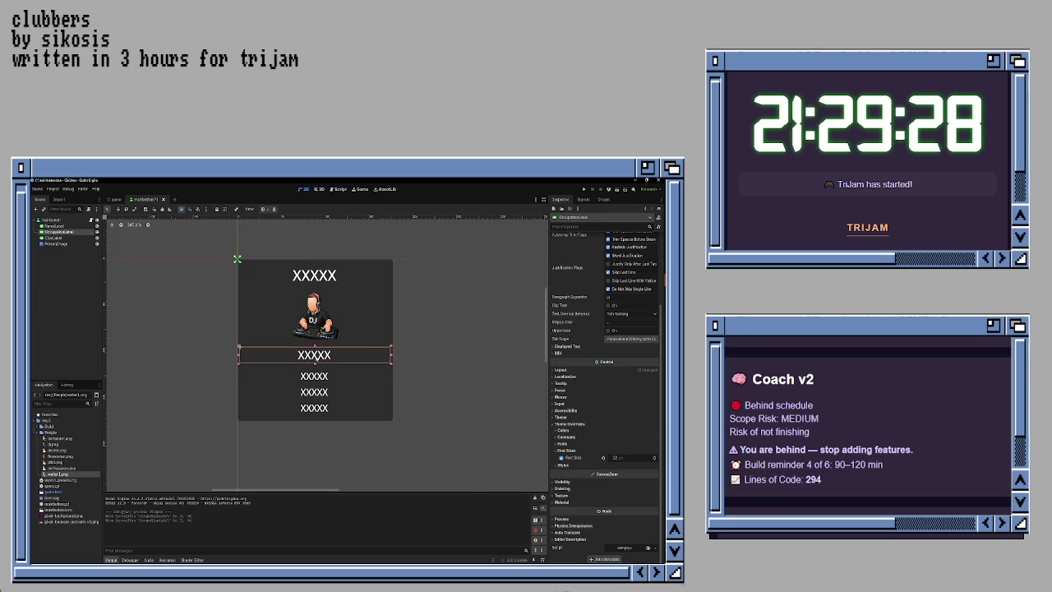
Step: Test-run the game twice to check the card layout, returning to game.gd between runs
{"action": "key", "text": "F5"}
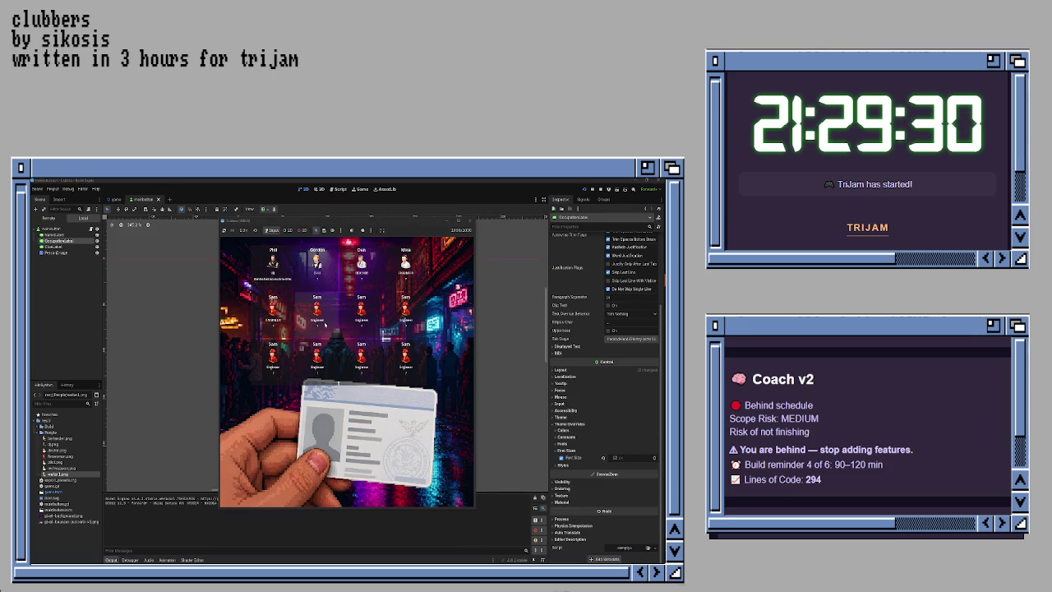
{"action": "left_click", "coordinate": [469, 221]}
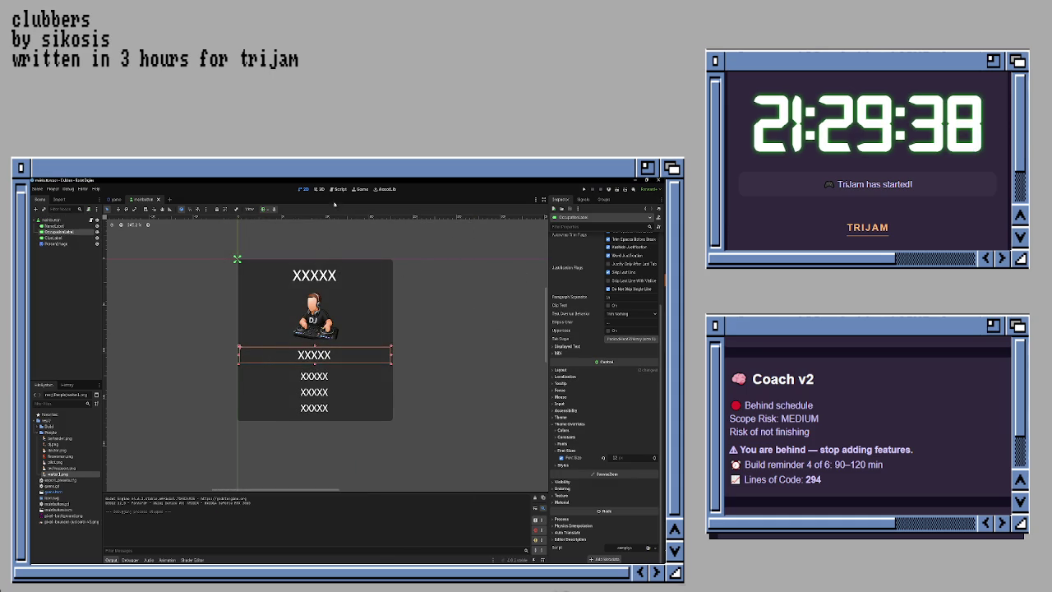
{"action": "left_click", "coordinate": [337, 191]}
{"action": "left_click", "coordinate": [271, 326]}
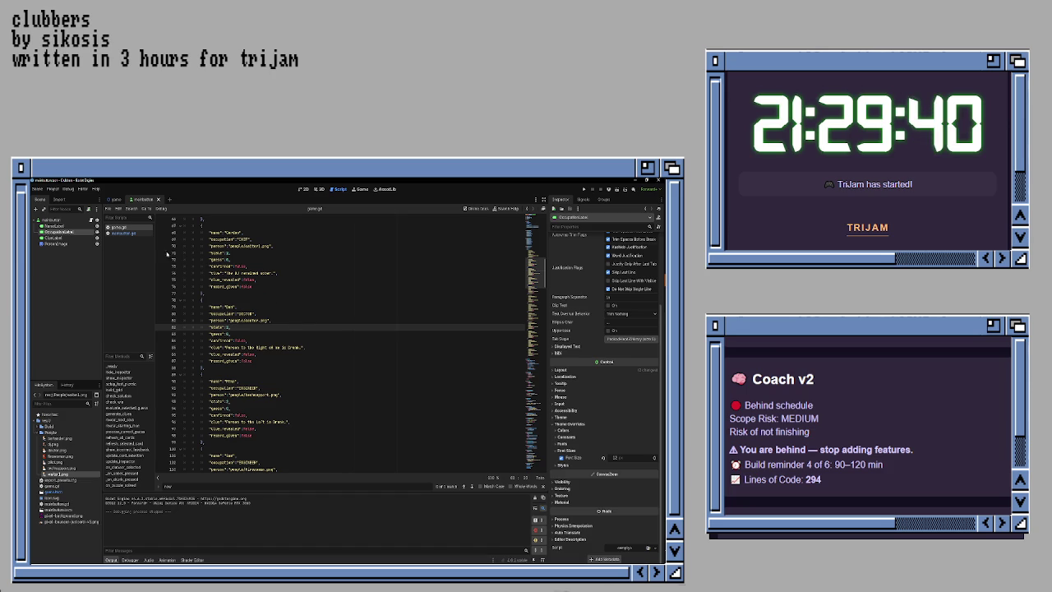
{"action": "key", "text": "F5"}
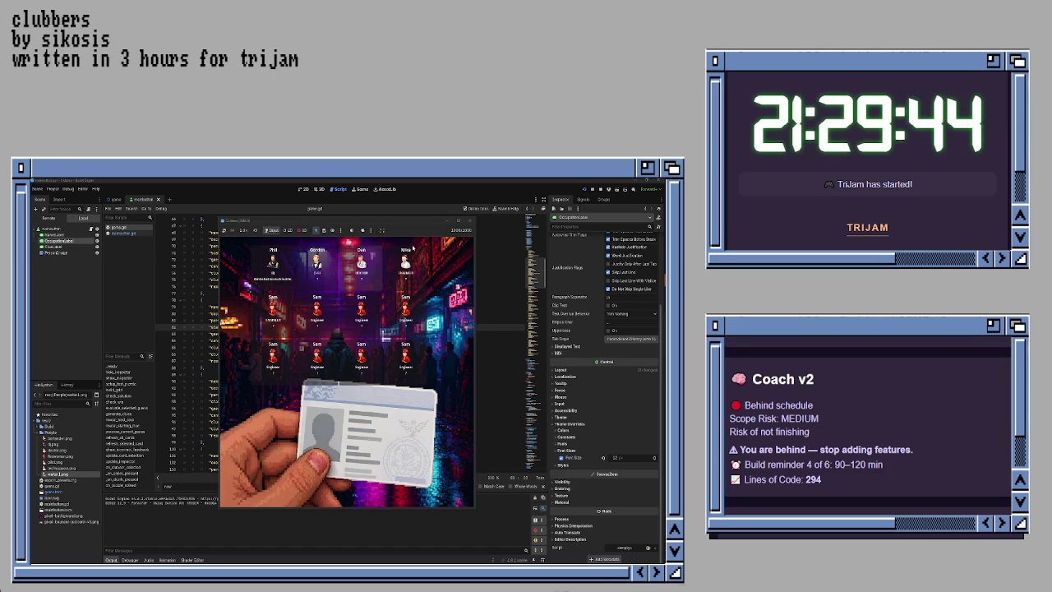
{"action": "left_click", "coordinate": [470, 221]}
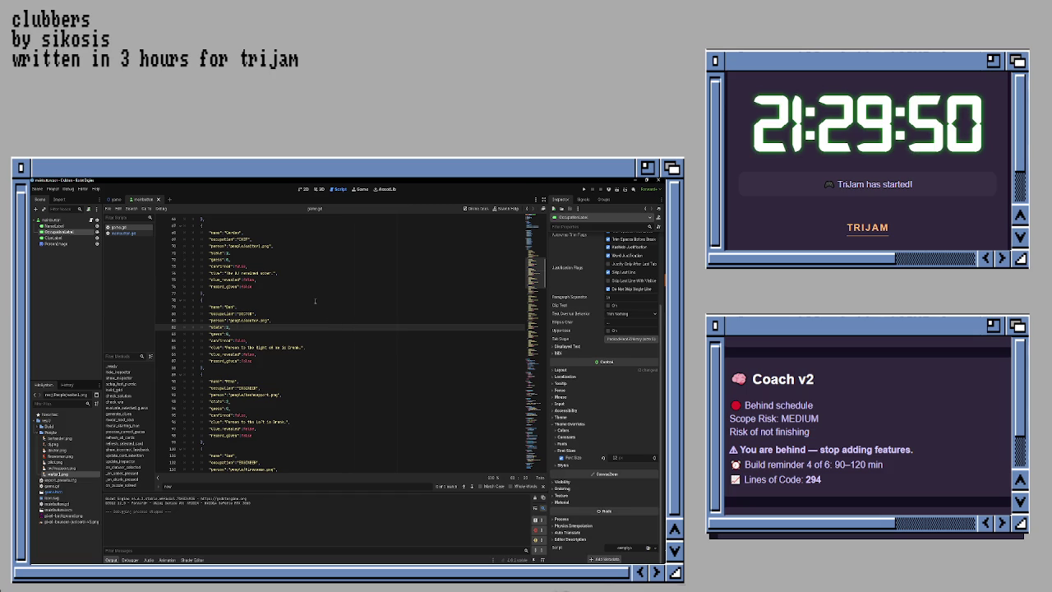
Step: Rename the duplicate Sam clubbers on lines 178 and 167 to 'Tar'
{"action": "scroll", "coordinate": [315, 301], "scroll_direction": "down", "scroll_amount": 3}
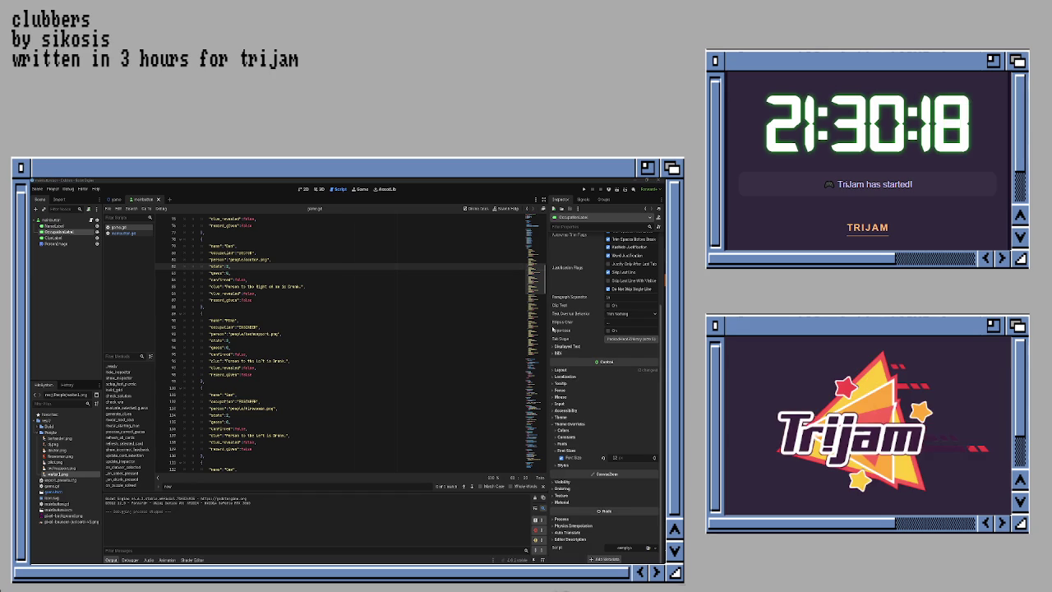
{"action": "left_click", "coordinate": [369, 409]}
{"action": "scroll", "coordinate": [308, 384], "scroll_direction": "down", "scroll_amount": 5}
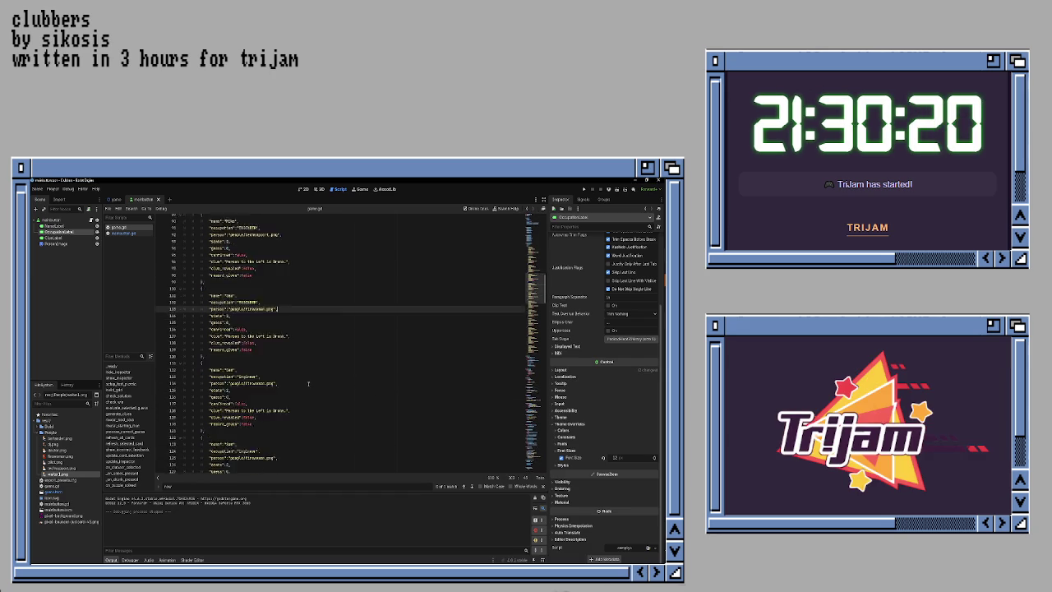
{"action": "scroll", "coordinate": [308, 384], "scroll_direction": "down", "scroll_amount": 12}
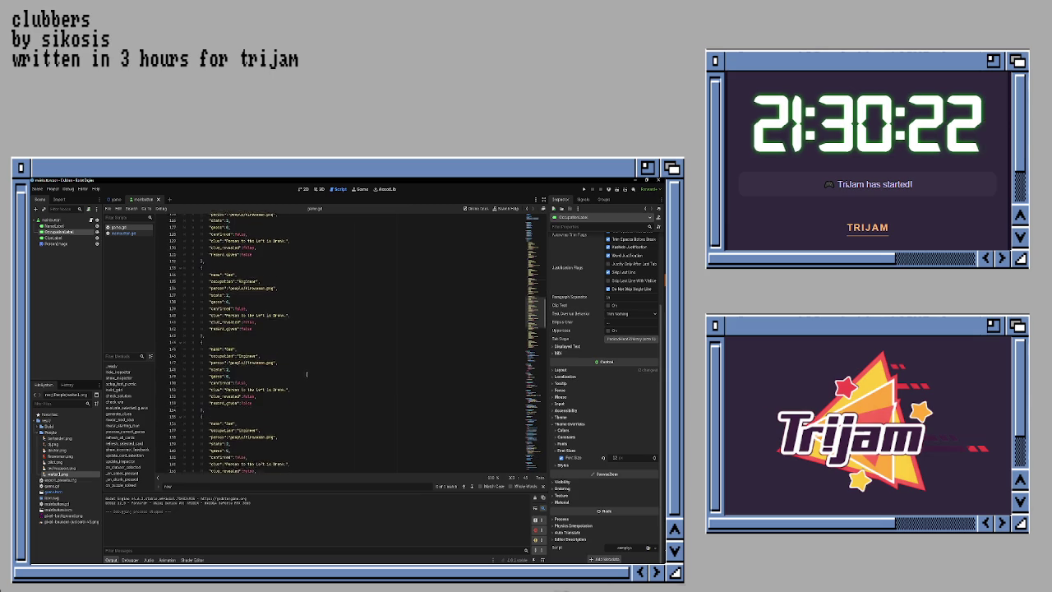
{"action": "scroll", "coordinate": [308, 374], "scroll_direction": "down", "scroll_amount": 11}
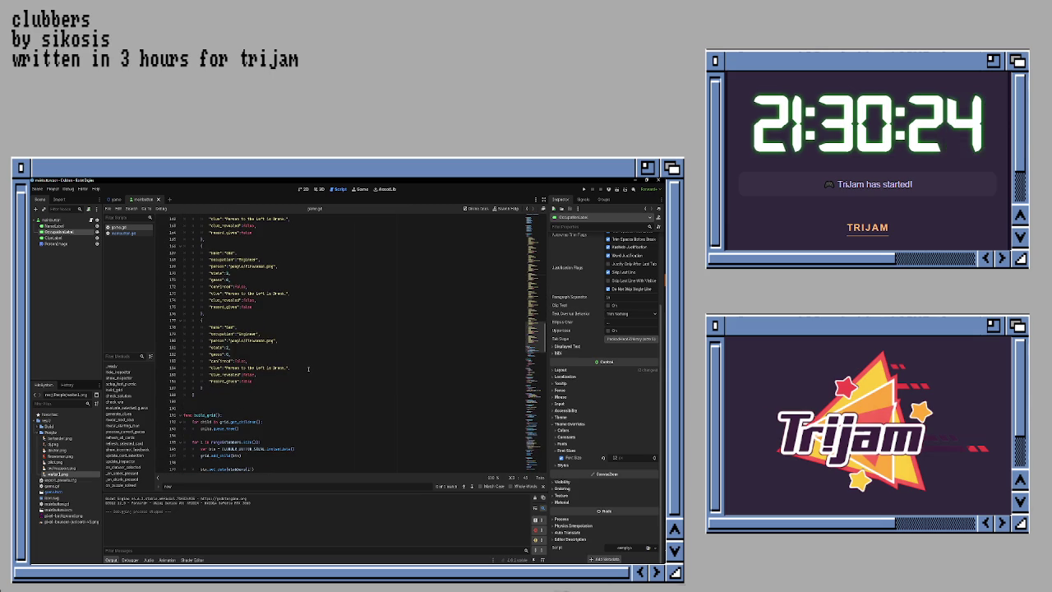
{"action": "scroll", "coordinate": [309, 368], "scroll_direction": "up", "scroll_amount": 2}
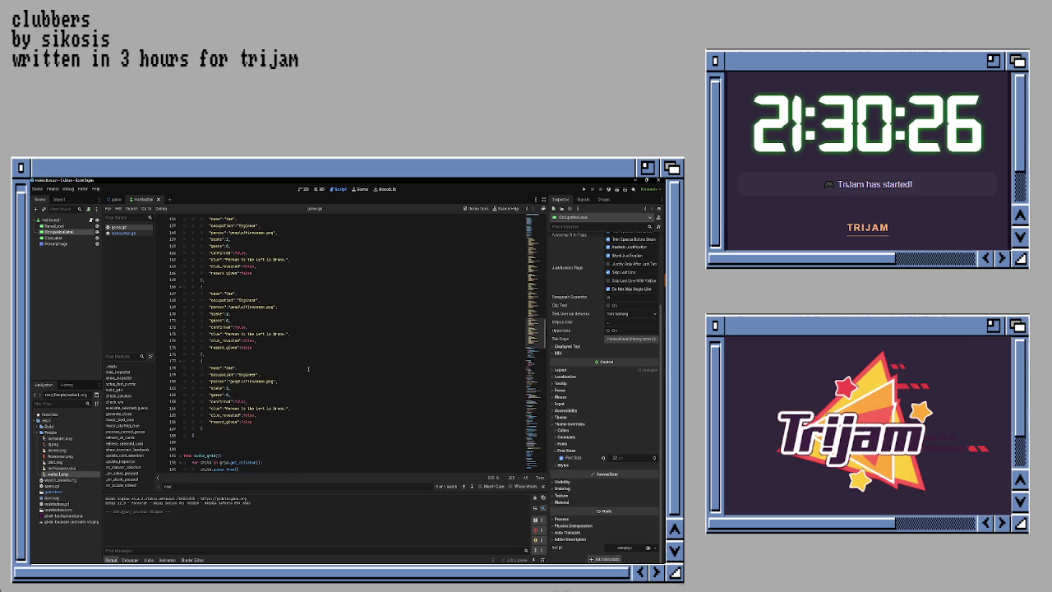
{"action": "double_click", "coordinate": [229, 367]}
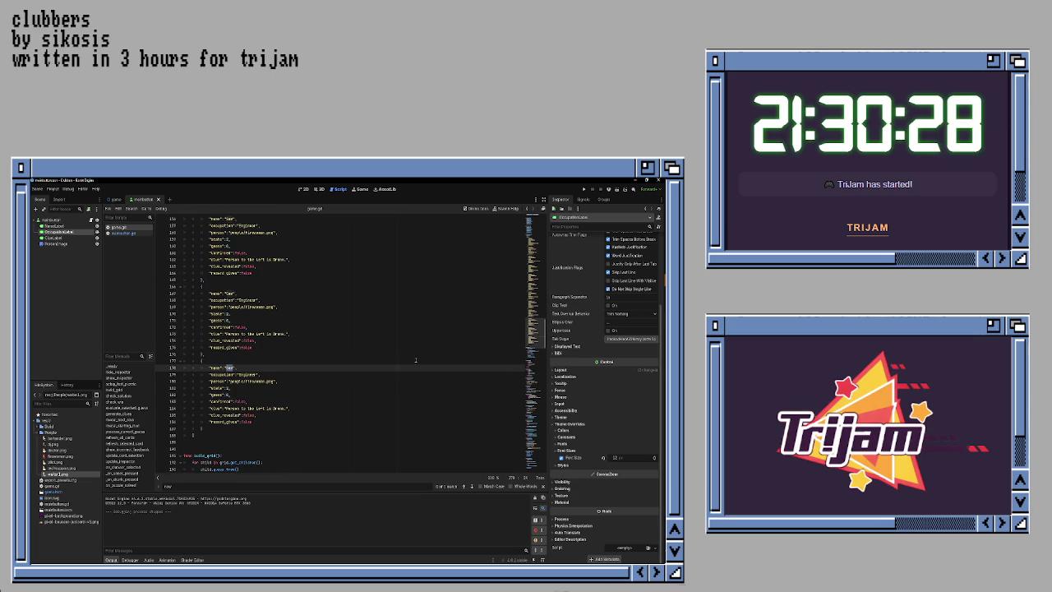
{"action": "type", "text": "Tar"}
{"action": "scroll", "coordinate": [328, 353], "scroll_direction": "up", "scroll_amount": 3}
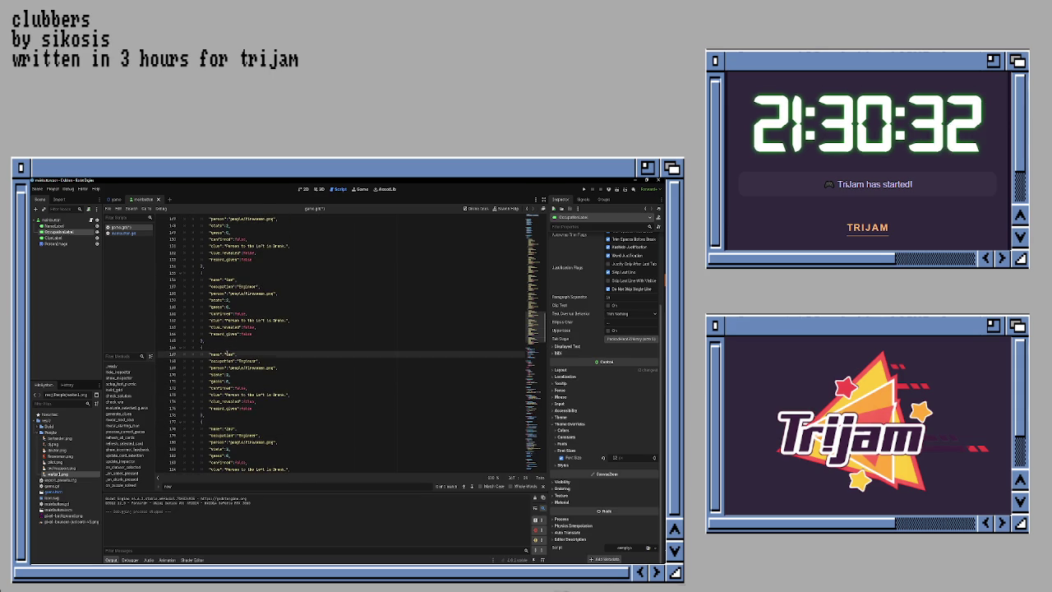
{"action": "double_click", "coordinate": [227, 354]}
{"action": "type", "text": "Ta"}
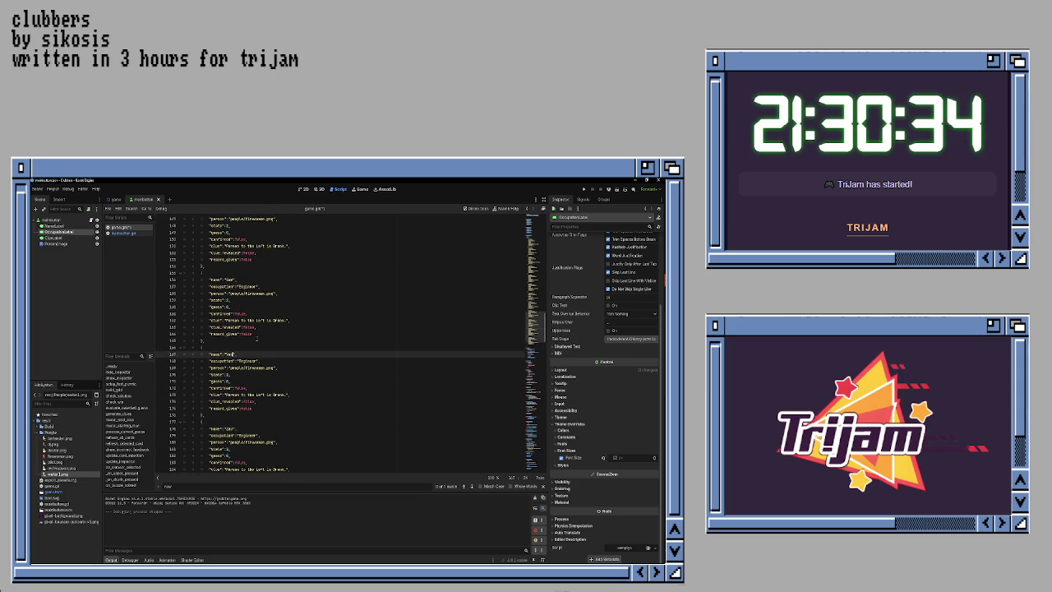
{"action": "type", "text": "r"}
Step: Append 'ary' to the line 155 name and rename lines 145 and 134 to 'Sally' and 'Tricia'
{"action": "scroll", "coordinate": [256, 338], "scroll_direction": "up", "scroll_amount": 4}
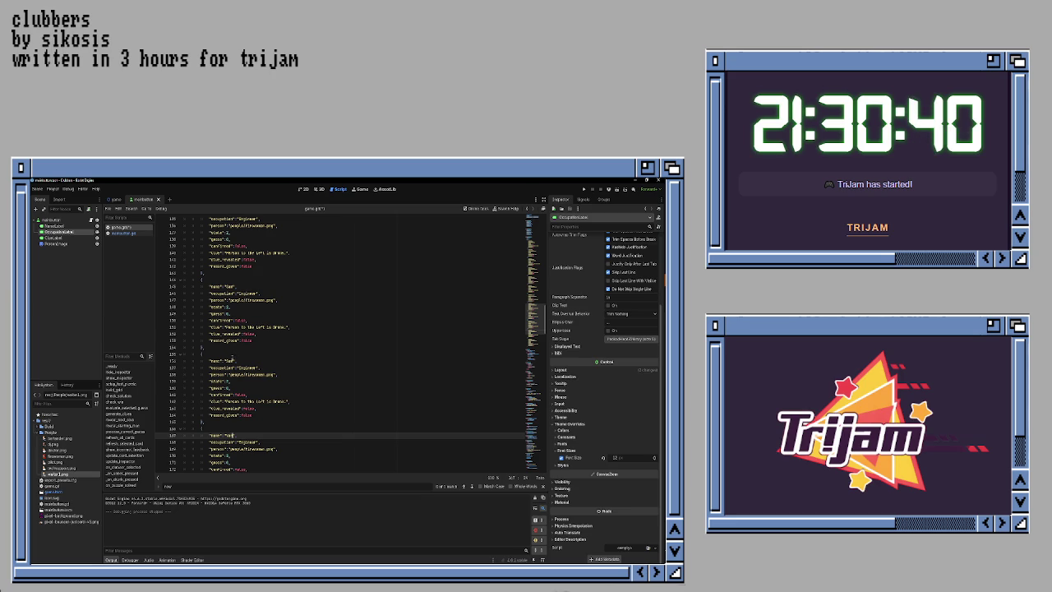
{"action": "left_click", "coordinate": [247, 360]}
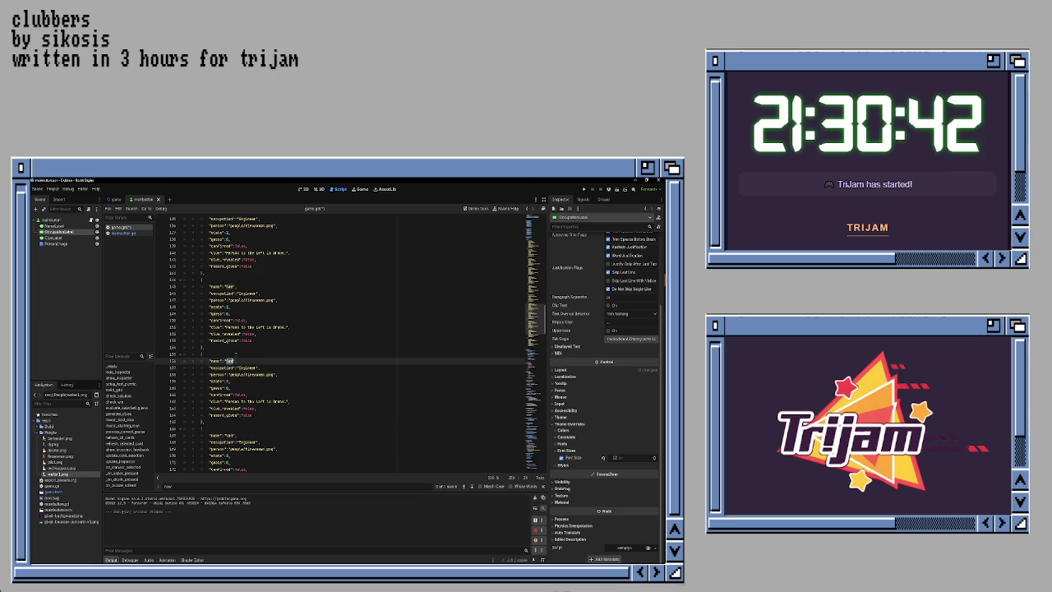
{"action": "type", "text": "ary"}
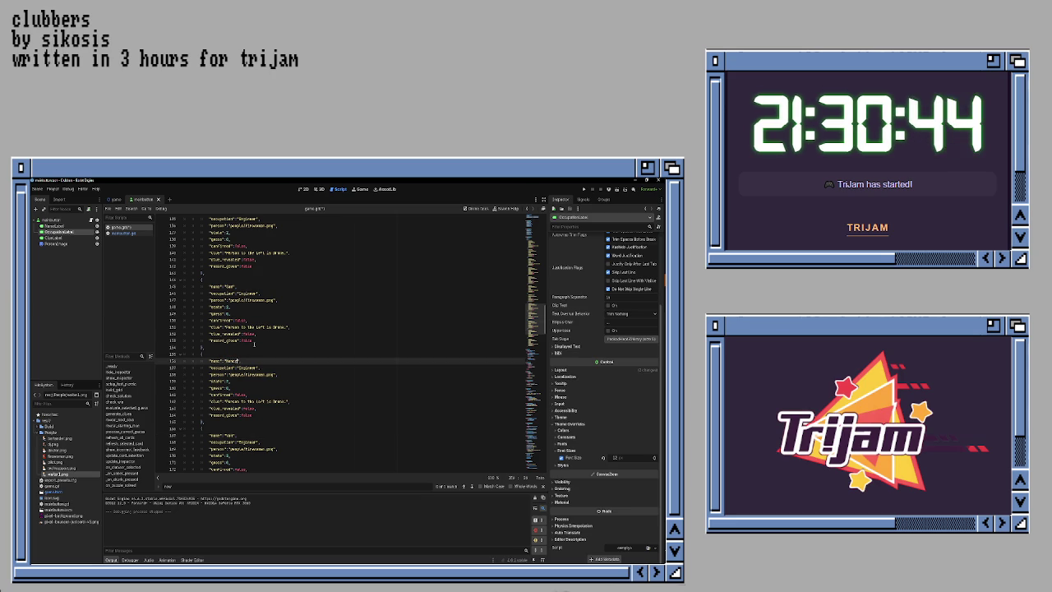
{"action": "double_click", "coordinate": [230, 286]}
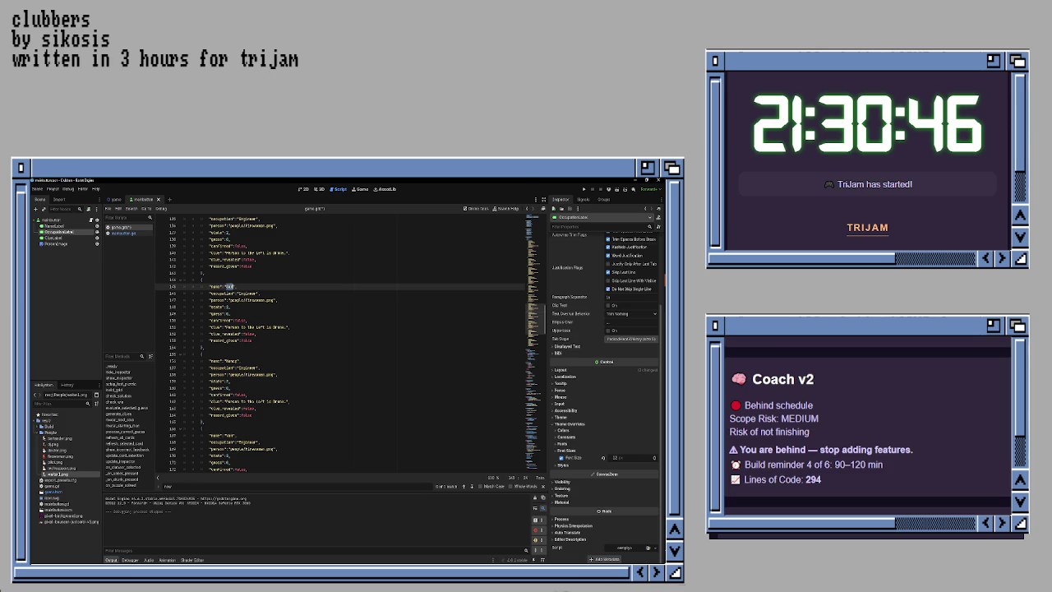
{"action": "type", "text": "Sally"}
{"action": "scroll", "coordinate": [260, 305], "scroll_direction": "up", "scroll_amount": 3}
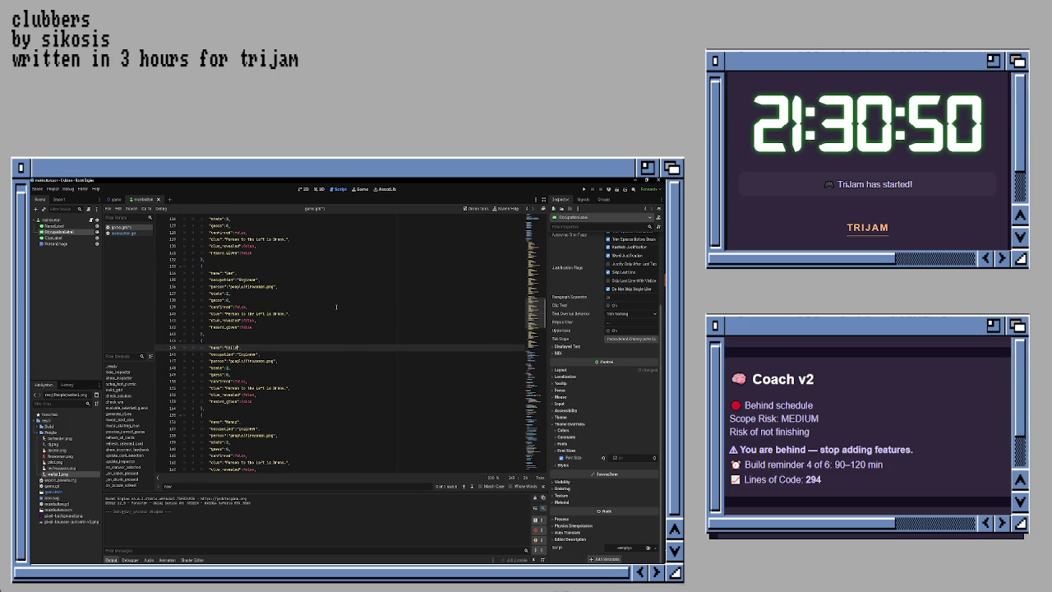
{"action": "double_click", "coordinate": [230, 273]}
{"action": "type", "text": "Tr"}
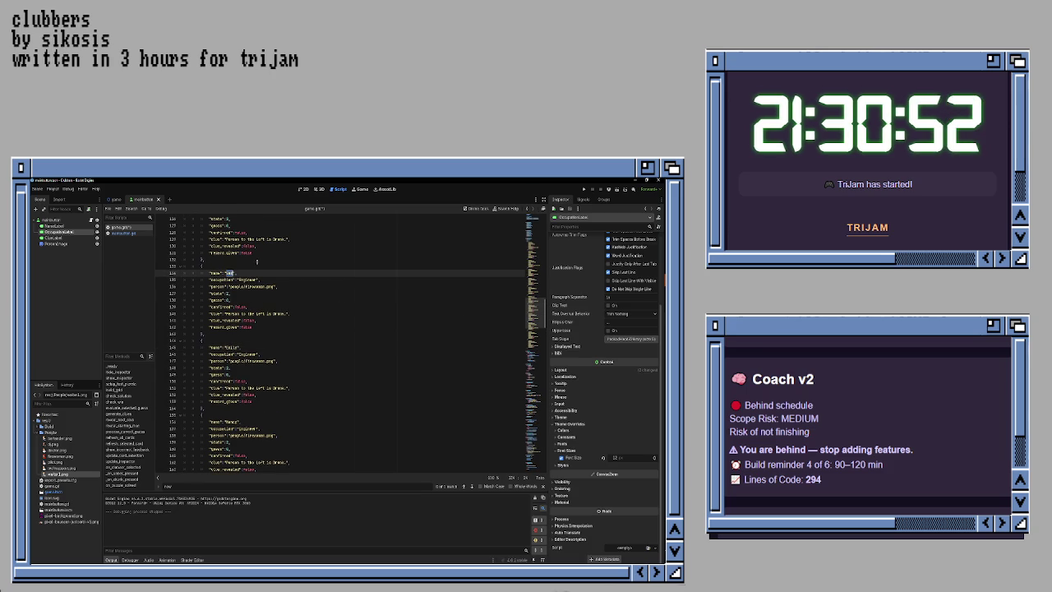
{"action": "type", "text": "icia"}
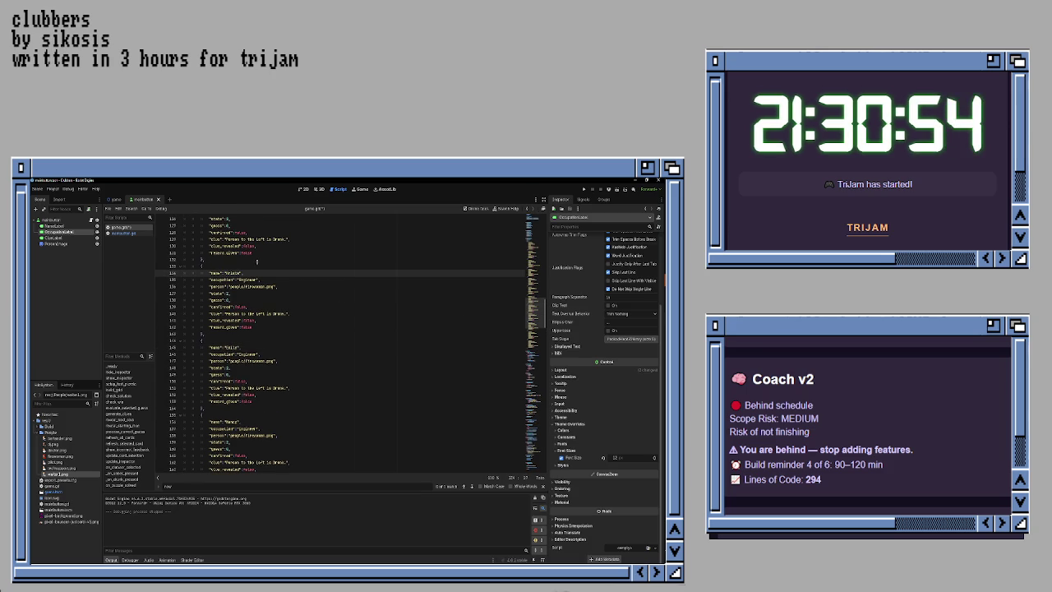
{"action": "scroll", "coordinate": [272, 306], "scroll_direction": "up", "scroll_amount": 3}
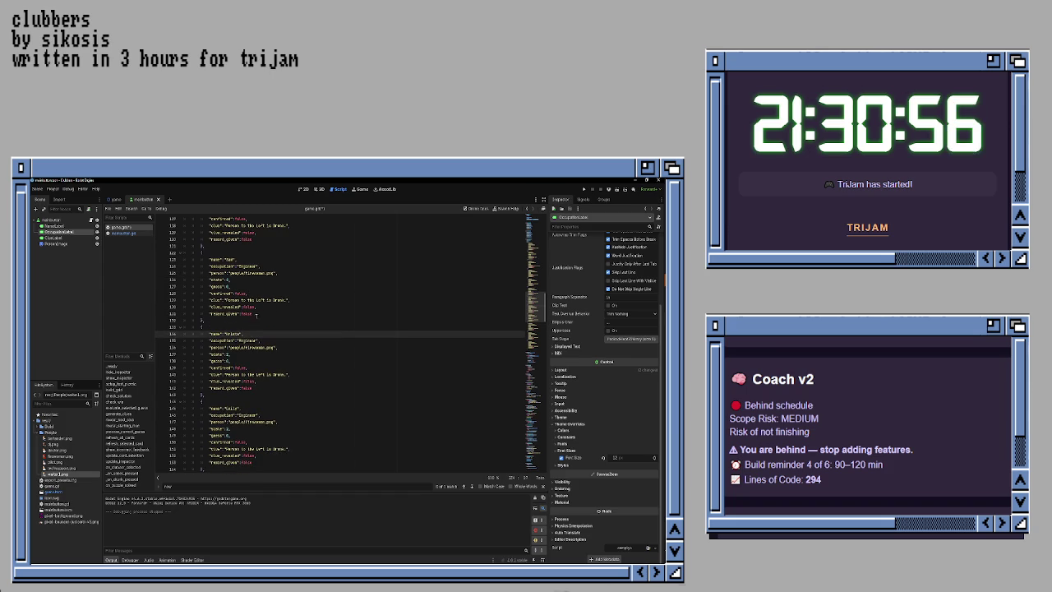
{"action": "double_click", "coordinate": [229, 260]}
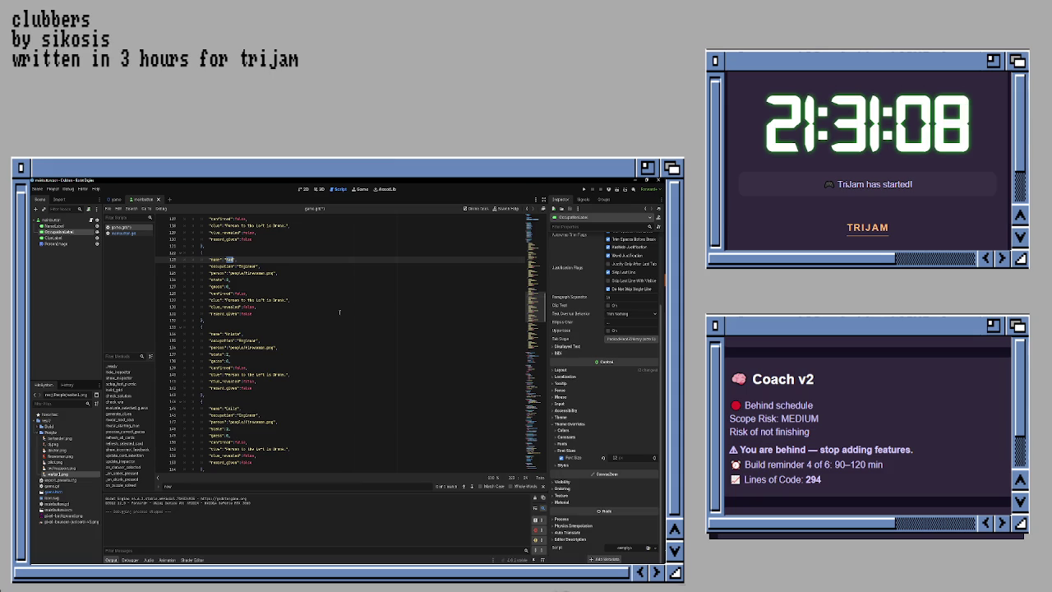
{"action": "scroll", "coordinate": [339, 313], "scroll_direction": "up", "scroll_amount": 10}
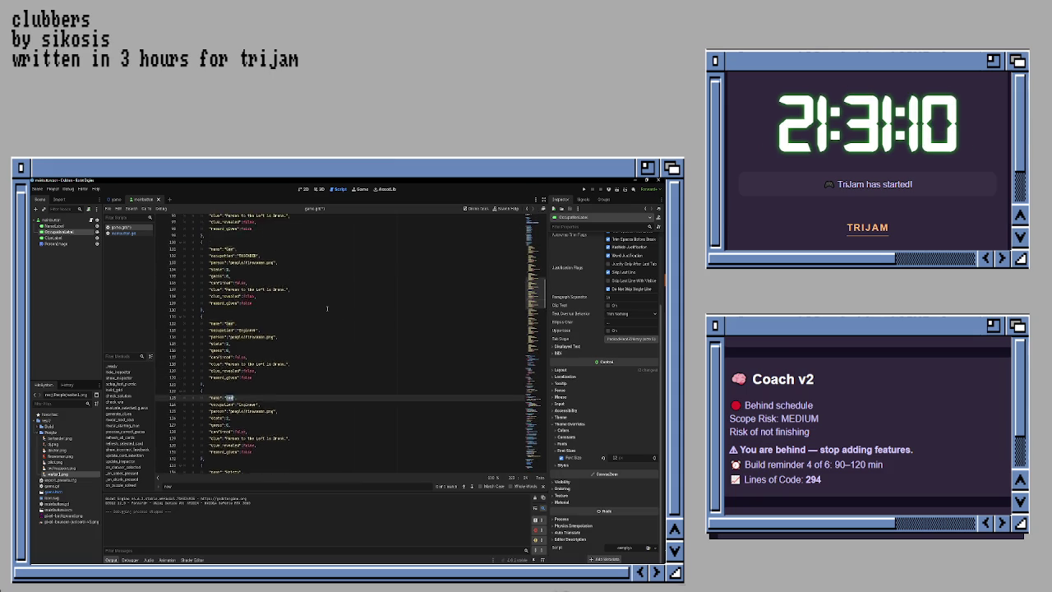
{"action": "scroll", "coordinate": [327, 309], "scroll_direction": "down", "scroll_amount": 1}
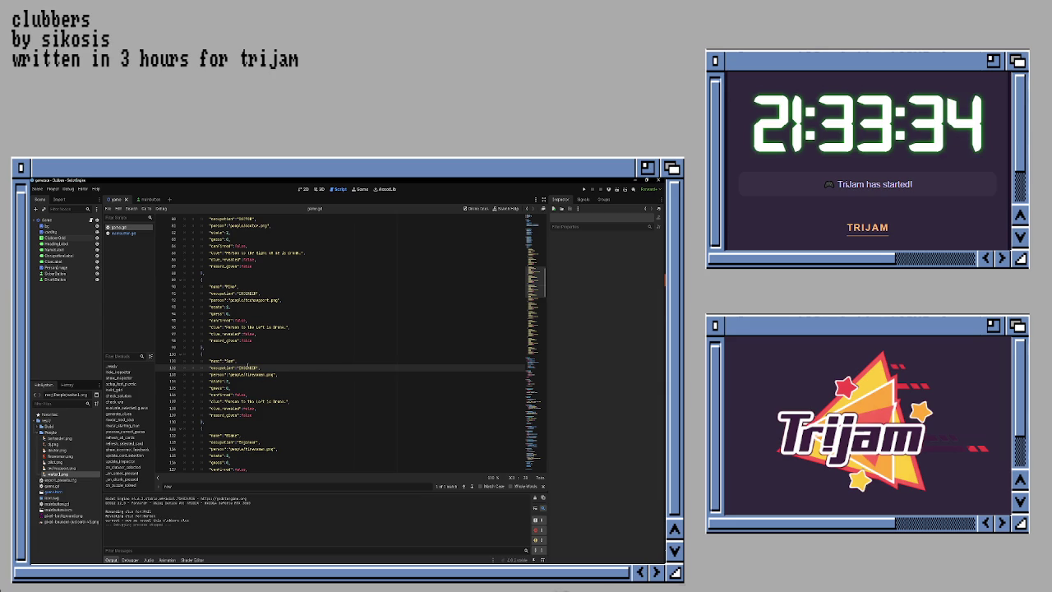
Step: Make the line 102 clubber a GARDENER with the gardener portrait and score 0
{"action": "double_click", "coordinate": [248, 368]}
{"action": "type", "text": "GA"}
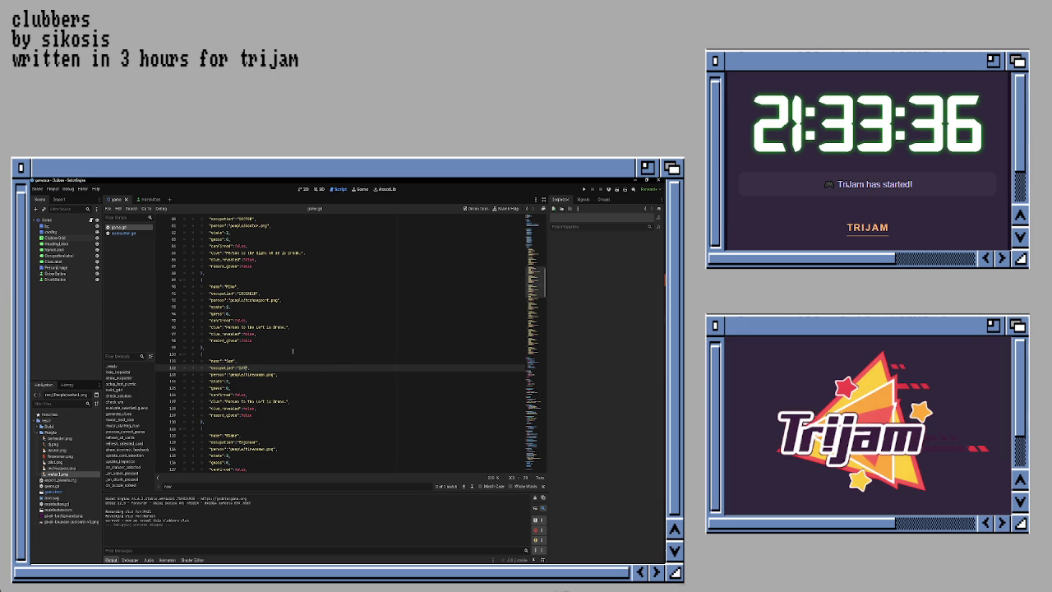
{"action": "type", "text": "RDENER"}
{"action": "key", "text": "Down"}
{"action": "key", "text": "ctrl+d"}
{"action": "type", "text": "gard"}
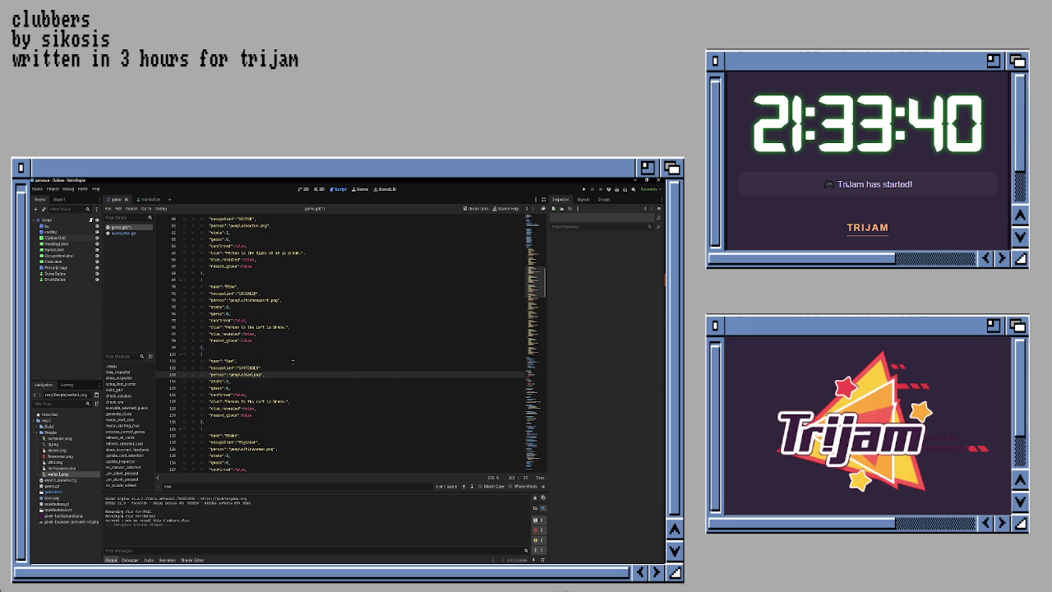
{"action": "type", "text": "ener"}
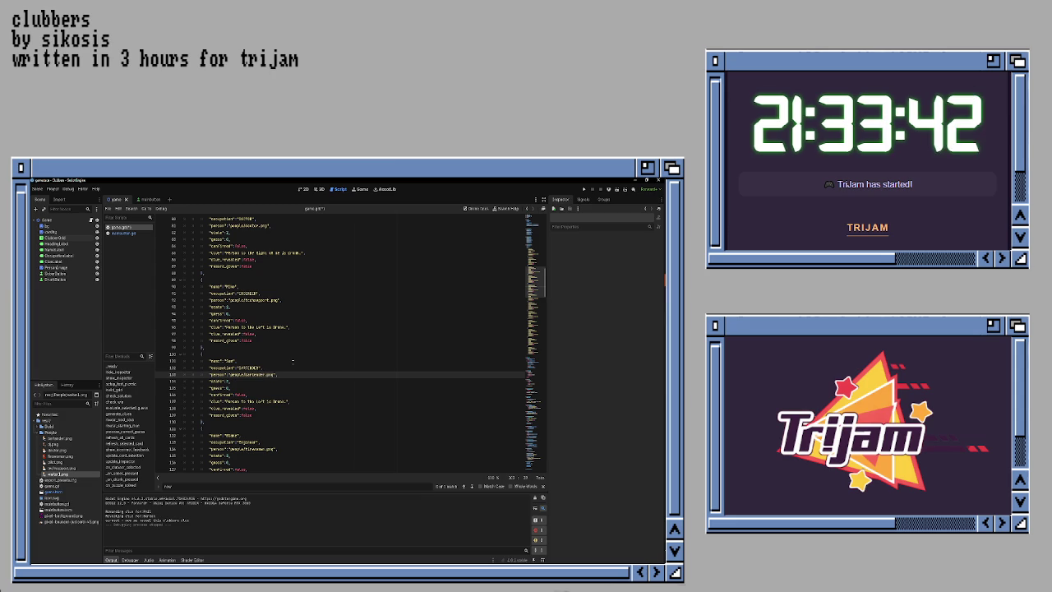
{"action": "left_click", "coordinate": [290, 384]}
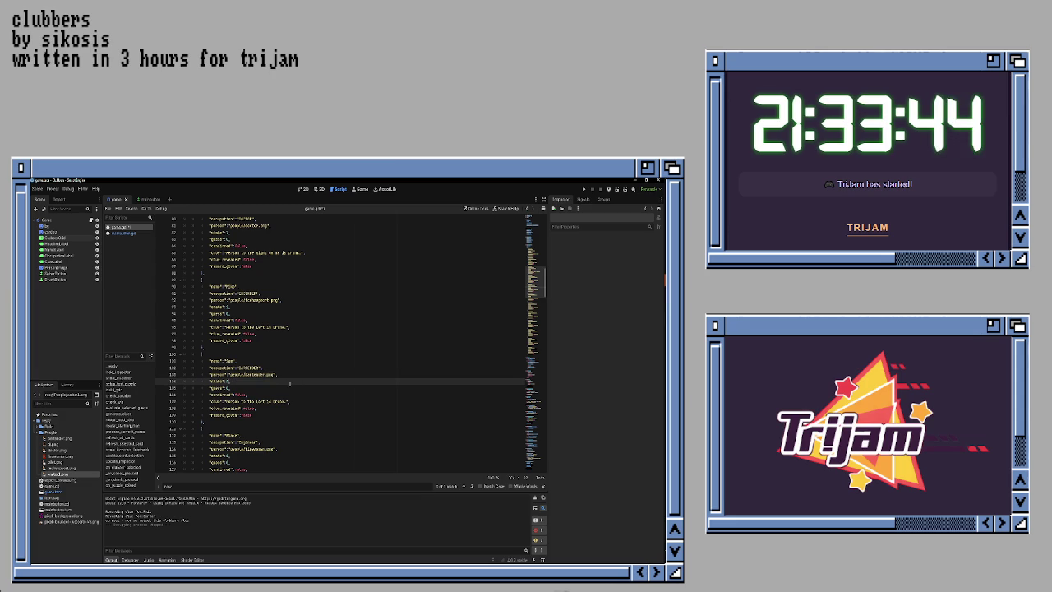
{"action": "key", "text": "BackSpace"}
{"action": "type", "text": "0"}
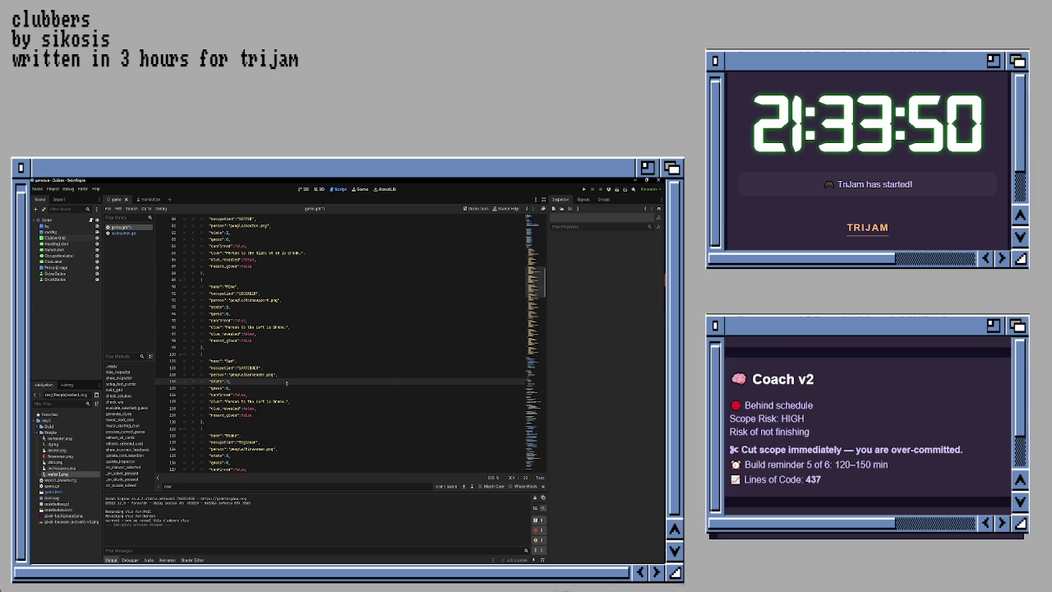
Step: Rewrite the line 109 clue to end with 'and Brew. Tom ain't saying anything.', then save
{"action": "scroll", "coordinate": [287, 383], "scroll_direction": "up", "scroll_amount": 10}
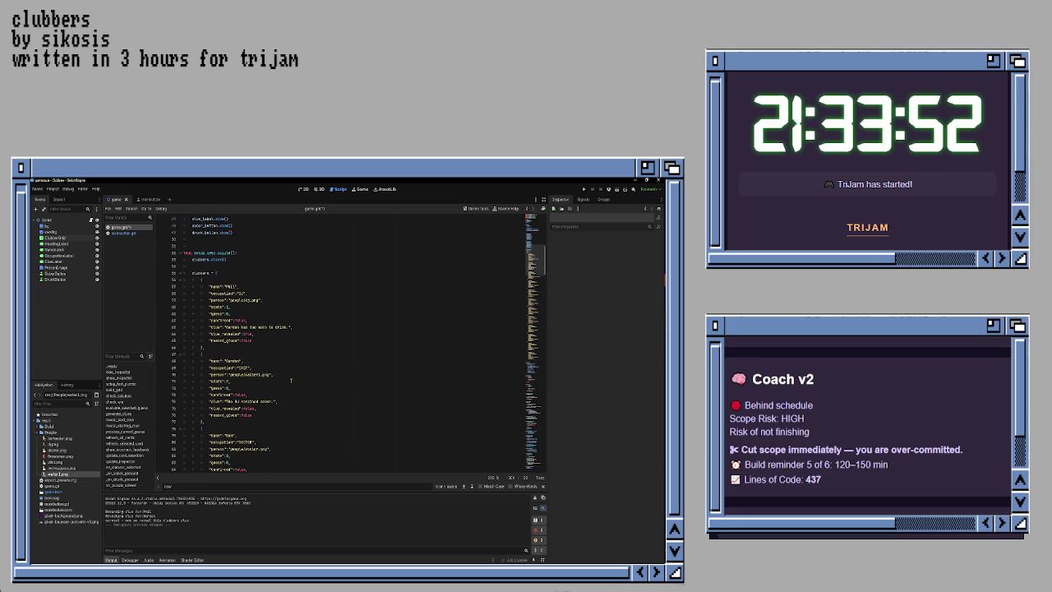
{"action": "scroll", "coordinate": [291, 381], "scroll_direction": "down", "scroll_amount": 12}
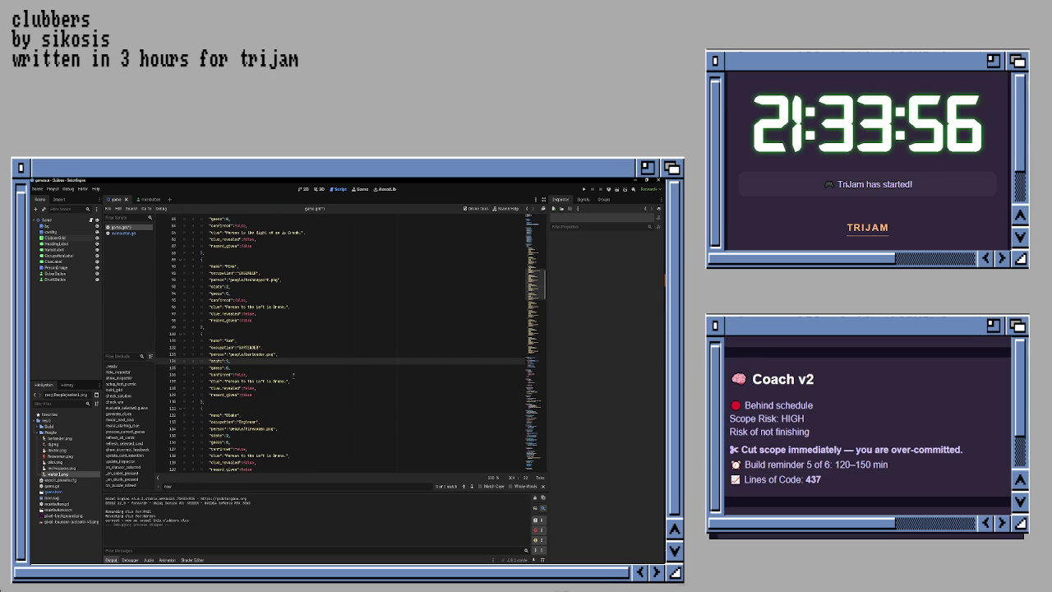
{"action": "left_click", "coordinate": [291, 381]}
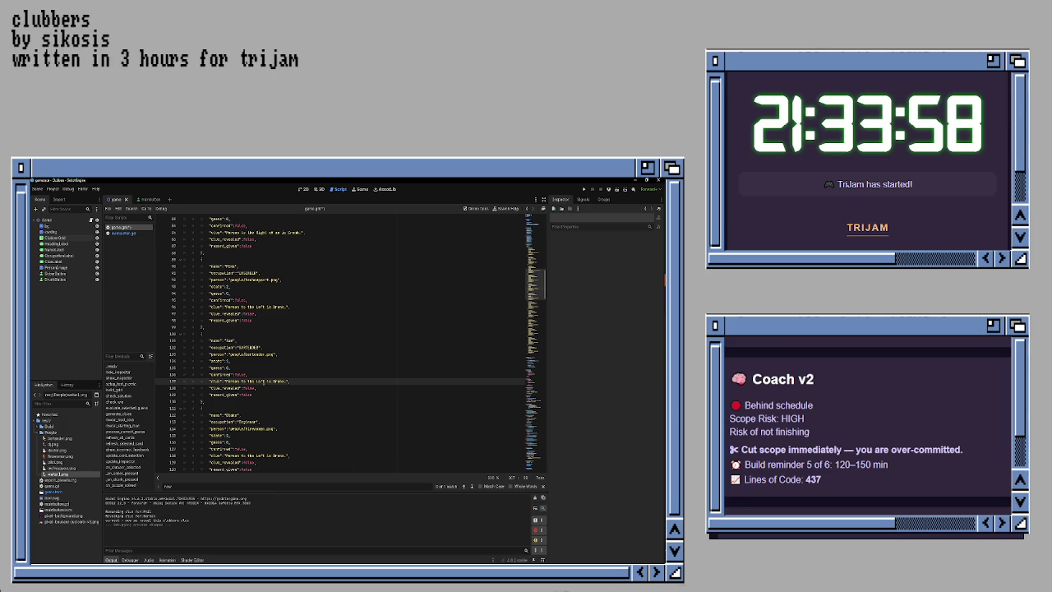
{"action": "left_click", "coordinate": [225, 381], "text": "shift"}
{"action": "left_click", "coordinate": [286, 381], "text": "shift"}
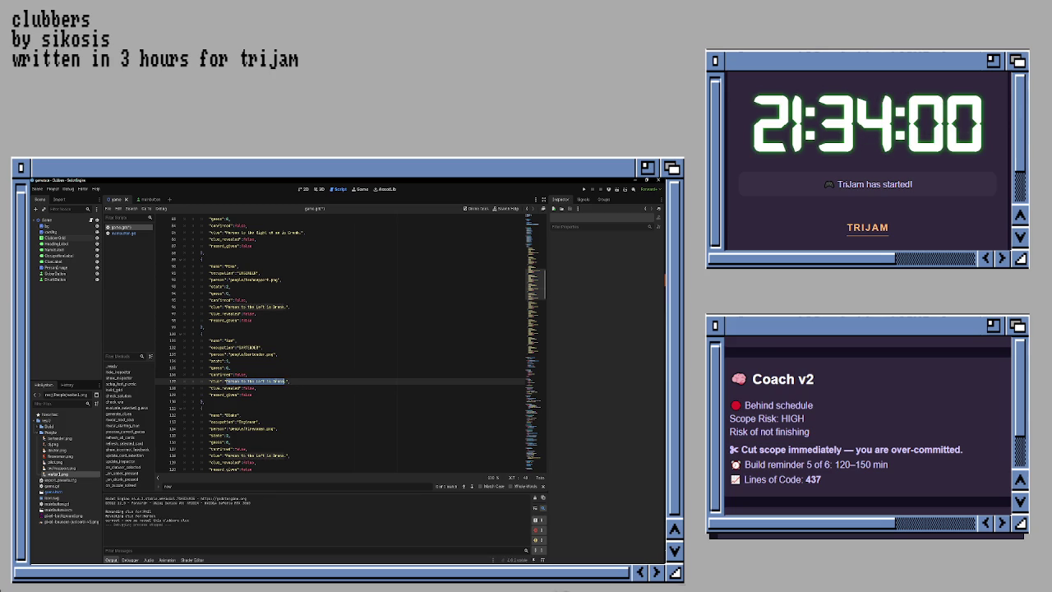
{"action": "type", "text": "M"}
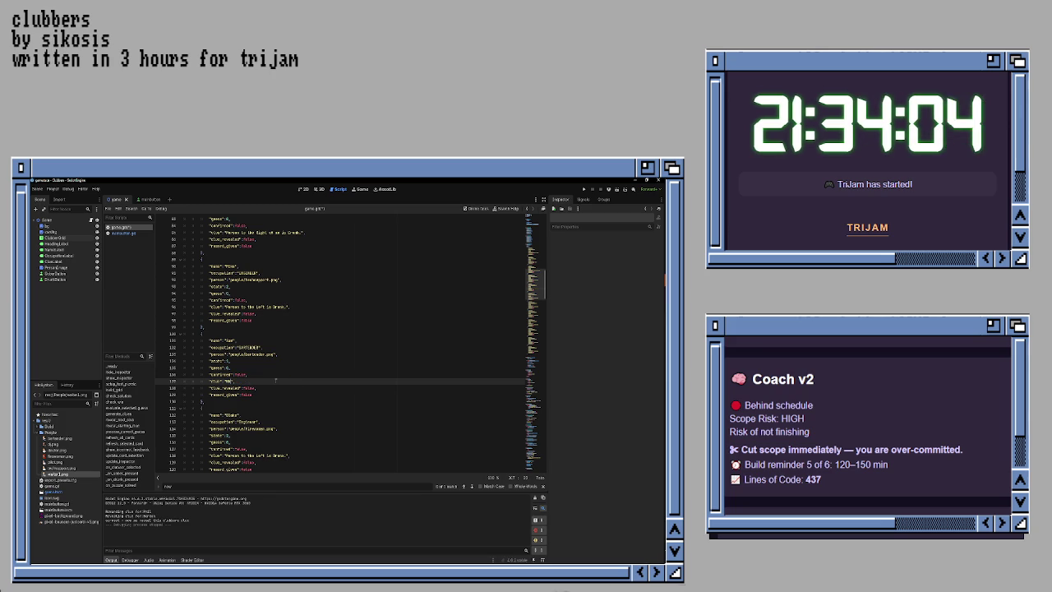
{"action": "type", "text": "an"}
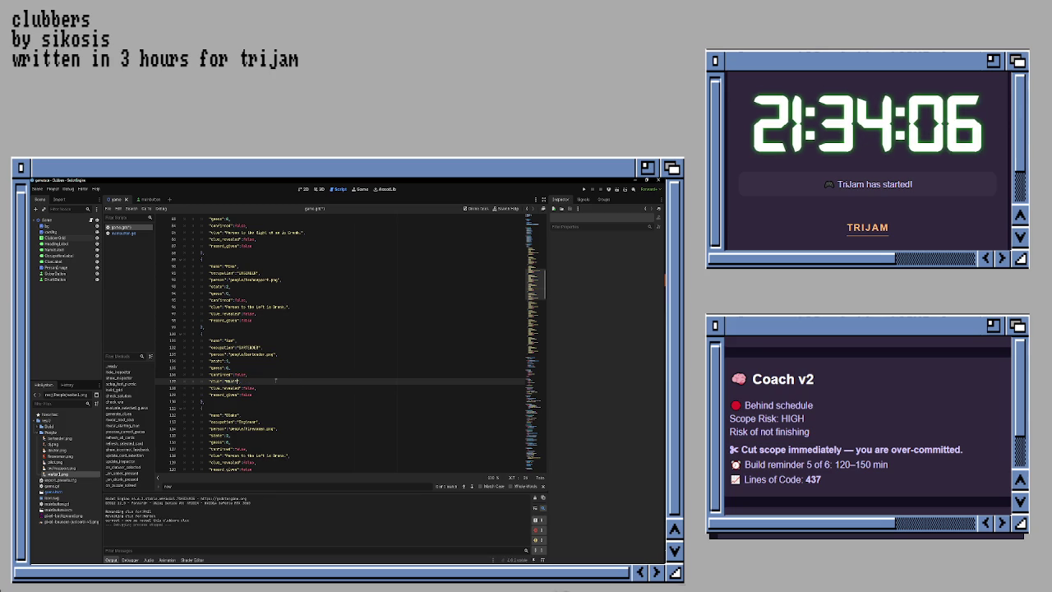
{"action": "type", "text": " at"}
{"action": "key", "text": "BackSpace"}
{"action": "key", "text": "BackSpace"}
{"action": "key", "text": "BackSpace"}
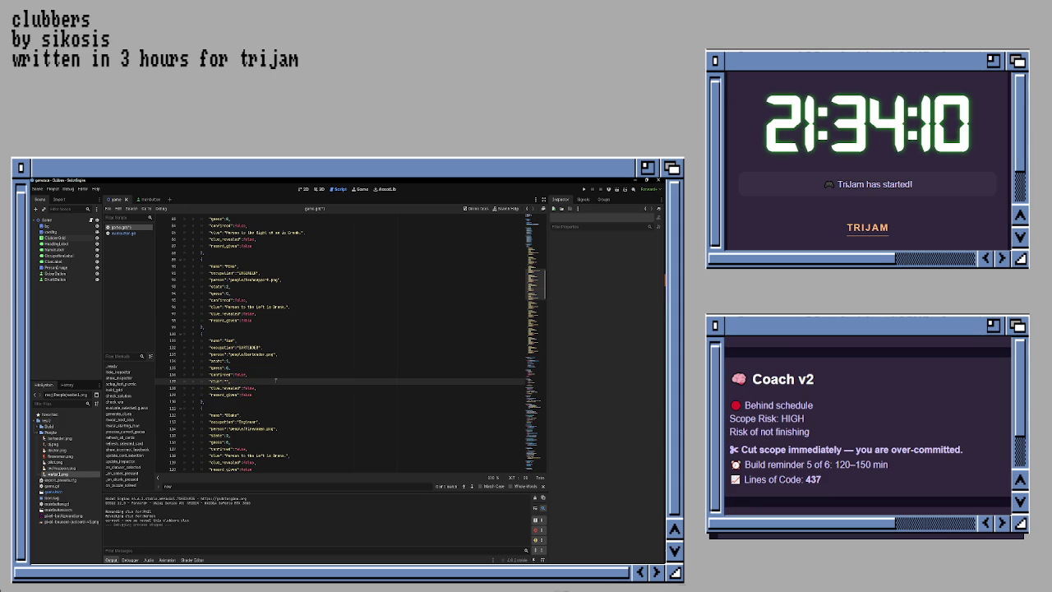
{"action": "type", "text": "Next to"}
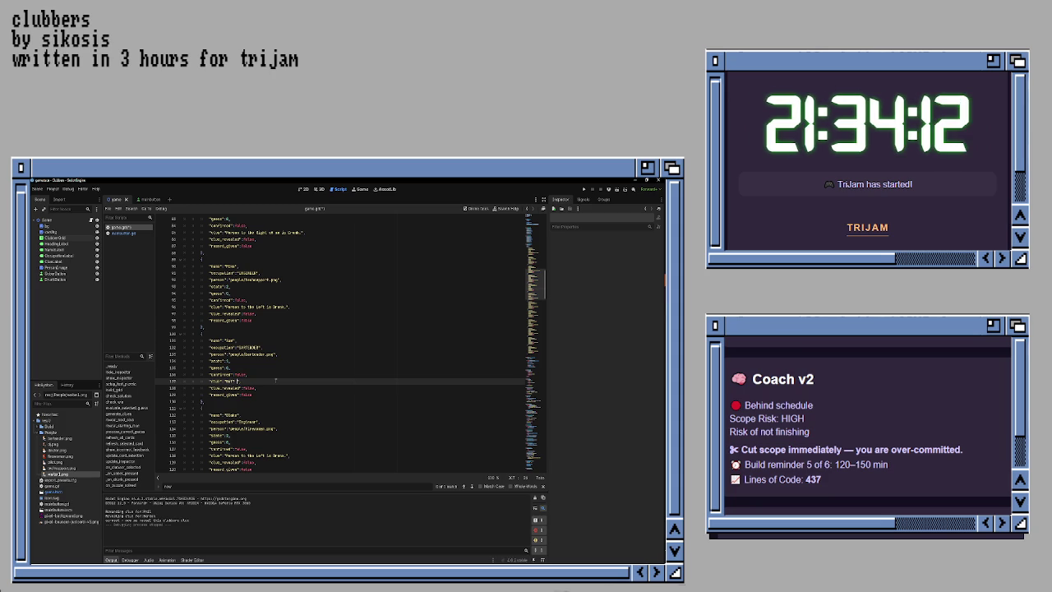
{"action": "key", "text": "BackSpace"}
{"action": "key", "text": "BackSpace"}
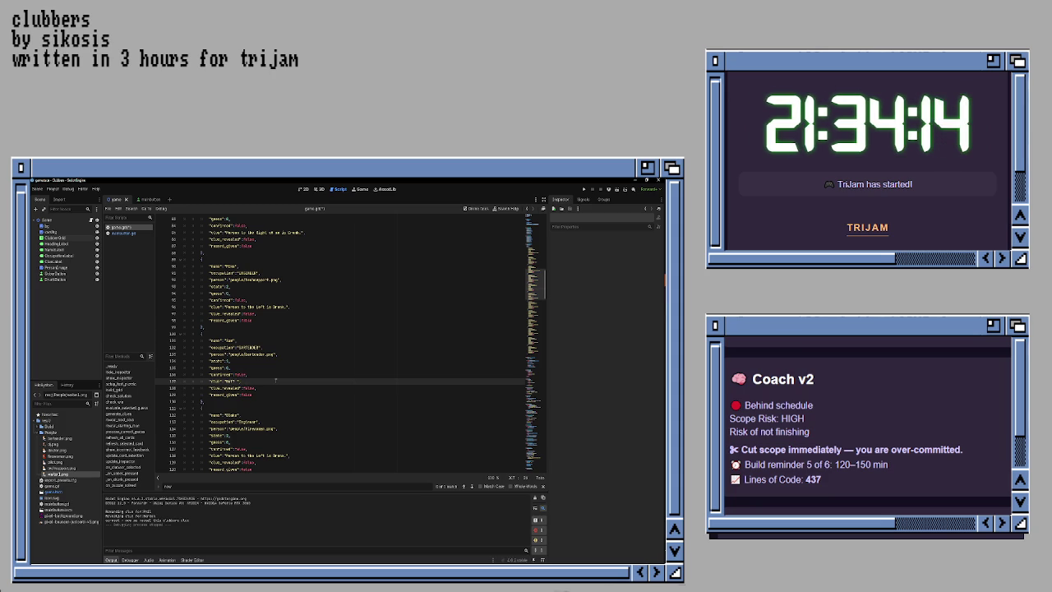
{"action": "type", "text": "and Brew."}
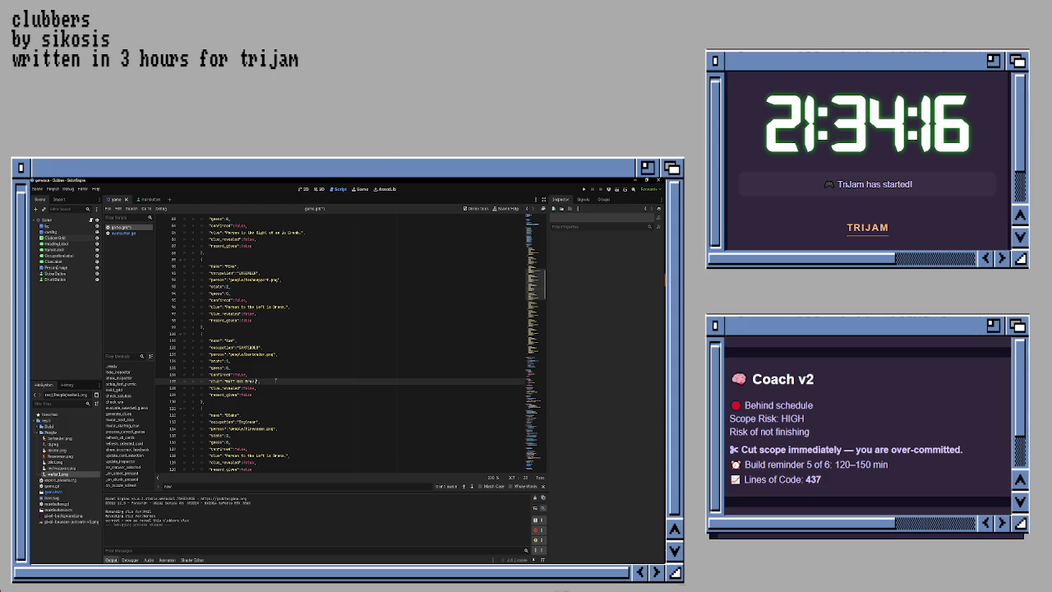
{"action": "type", "text": " Tom ain'"}
{"action": "type", "text": "t saying anything."}
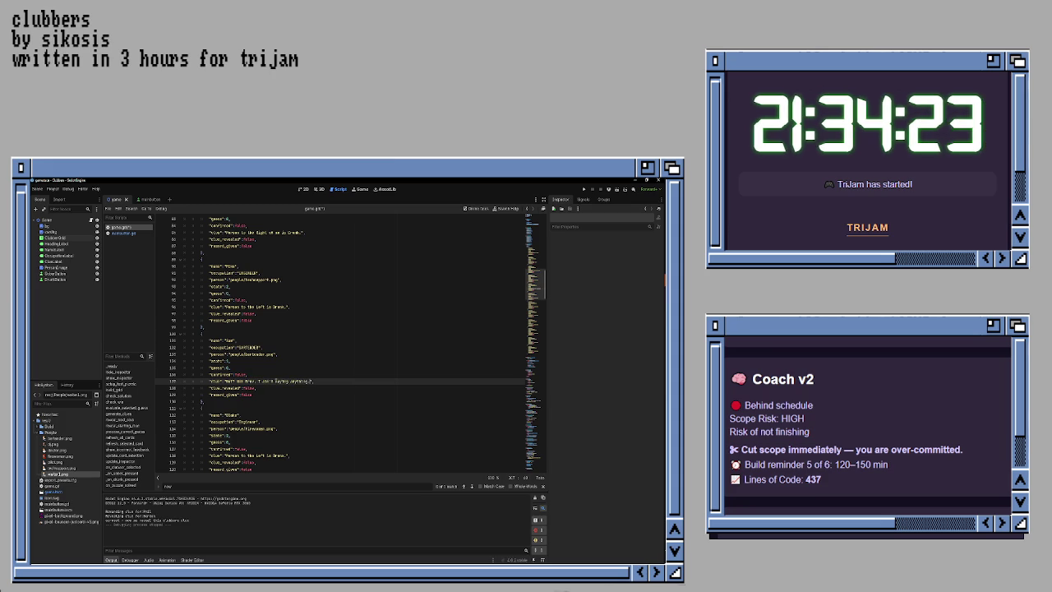
{"action": "key", "text": "ctrl+s"}
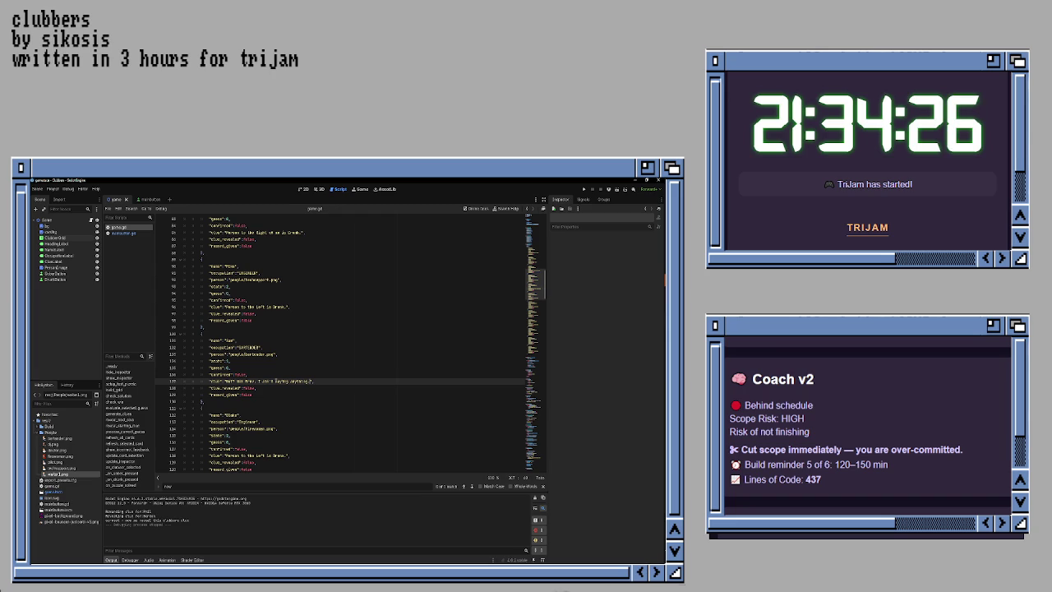
Step: End the line 120 clue with 'something', add 'hear any' to the line 108 clue, save, and run
{"action": "key", "text": "ctrl+shift+Left"}
{"action": "key", "text": "ctrl+shift+Left"}
{"action": "key", "text": "ctrl+shift+Left"}
{"action": "type", "text": "s"}
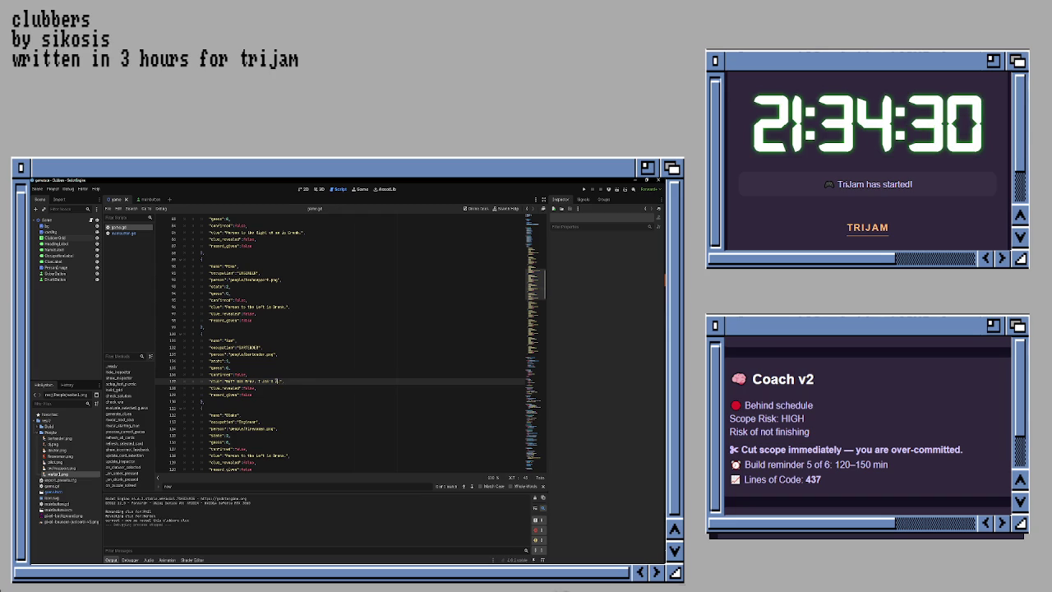
{"action": "type", "text": "e"}
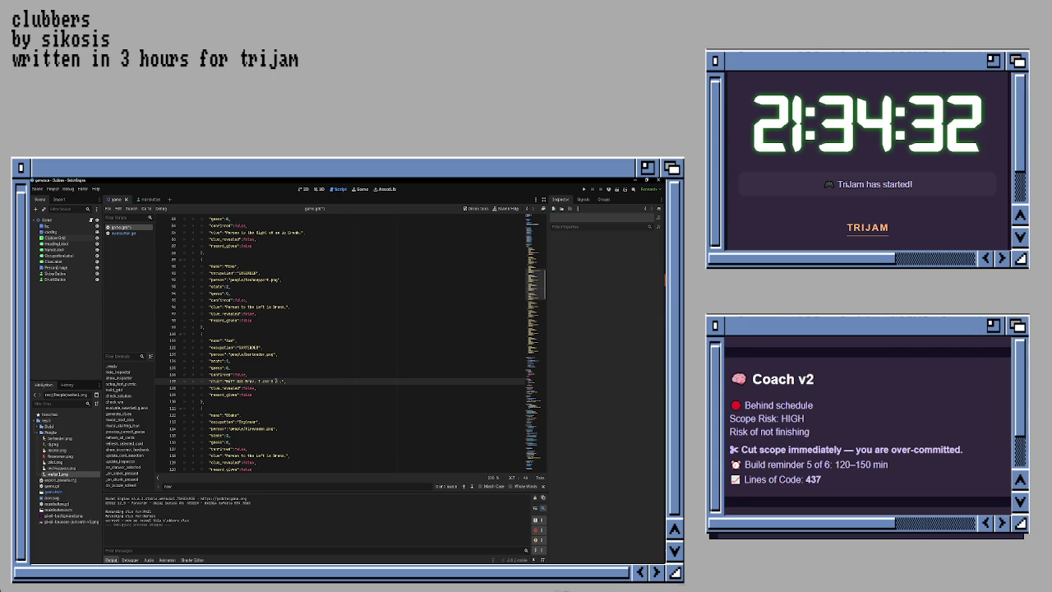
{"action": "key", "text": "BackSpace"}
{"action": "type", "text": "omething."}
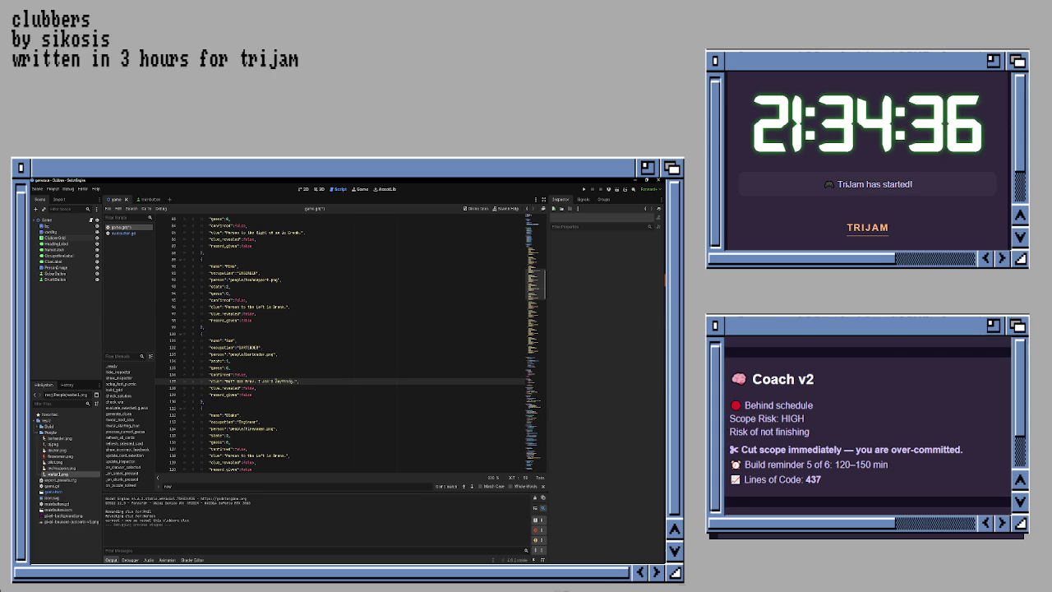
{"action": "type", "text": "hear "}
{"action": "type", "text": "anything."}
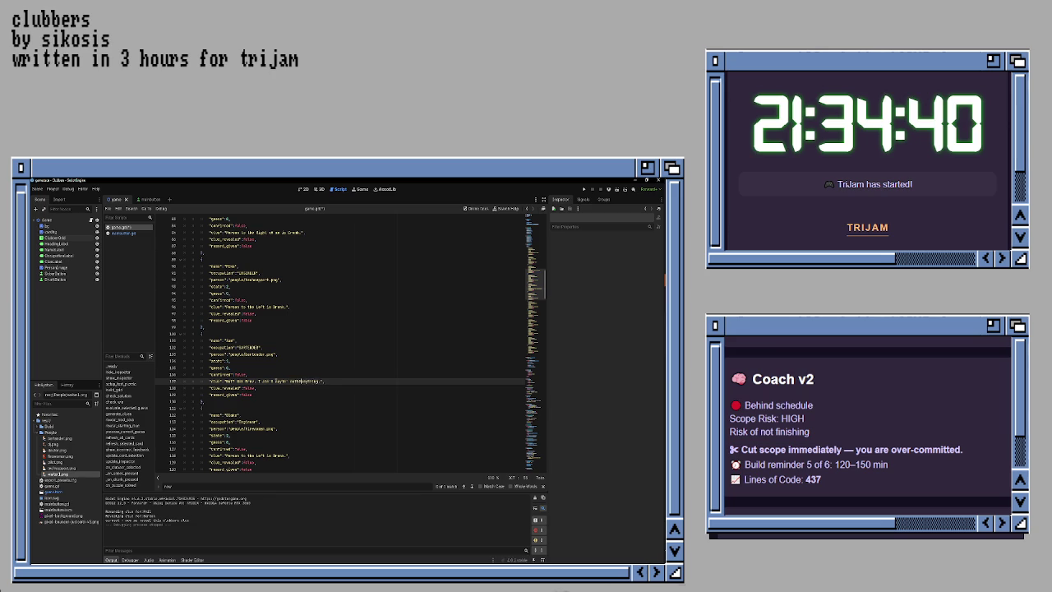
{"action": "key", "text": "BackSpace"}
{"action": "key", "text": "BackSpace"}
{"action": "key", "text": "BackSpace"}
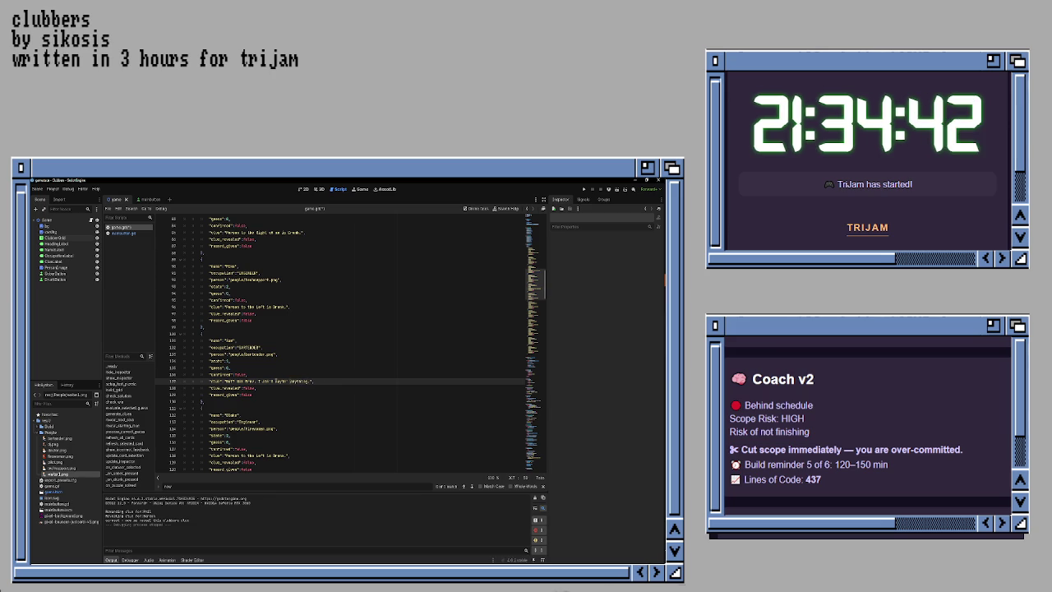
{"action": "key", "text": "ctrl+s"}
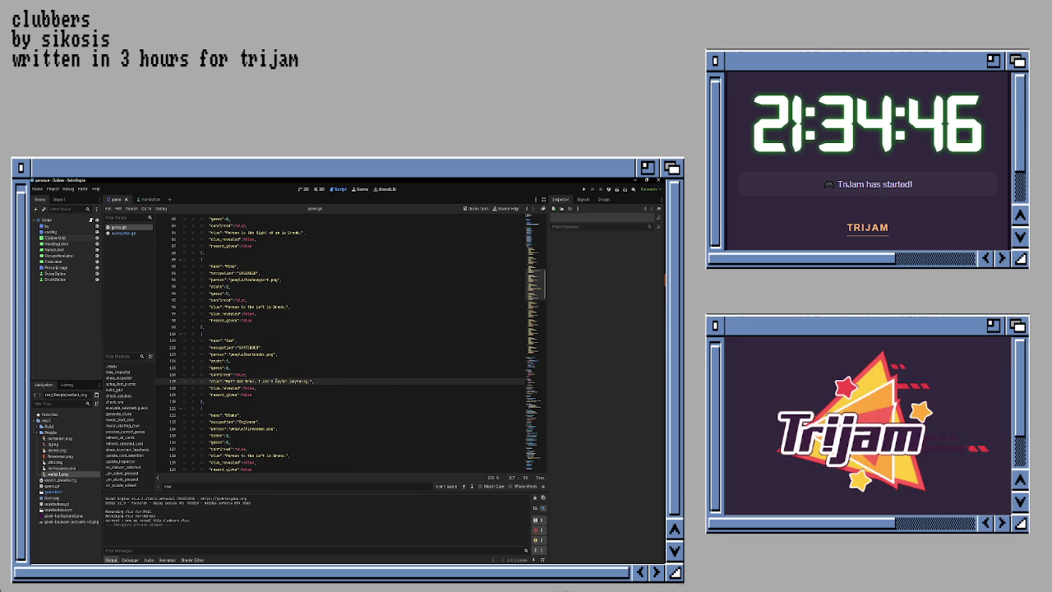
{"action": "key", "text": "F5"}
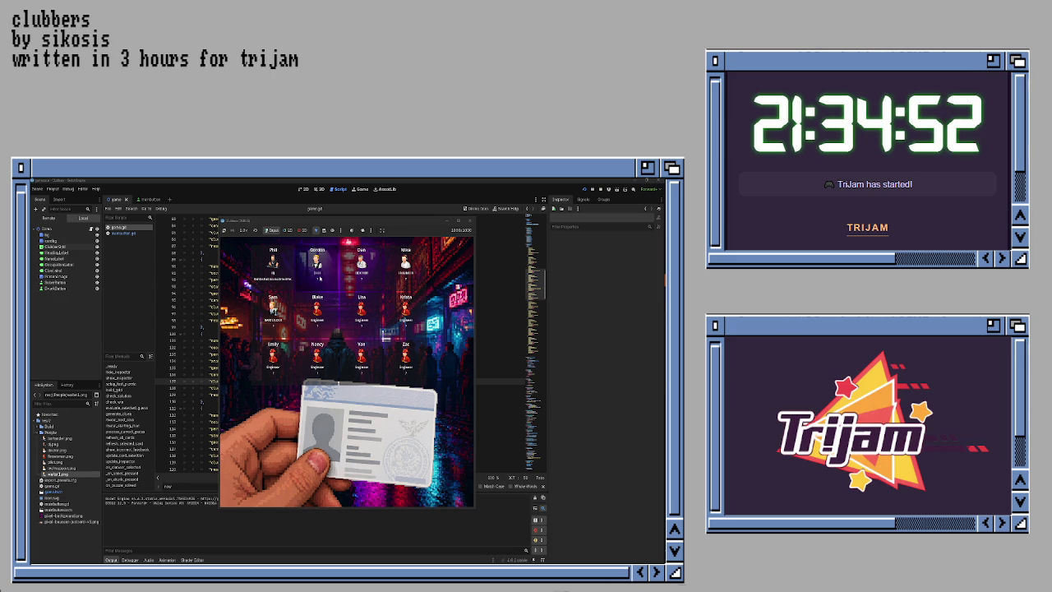
Step: Bring up several clubbers' ID cards and judge them sober, including the doctor
{"action": "left_click", "coordinate": [319, 276]}
{"action": "left_click", "coordinate": [280, 278]}
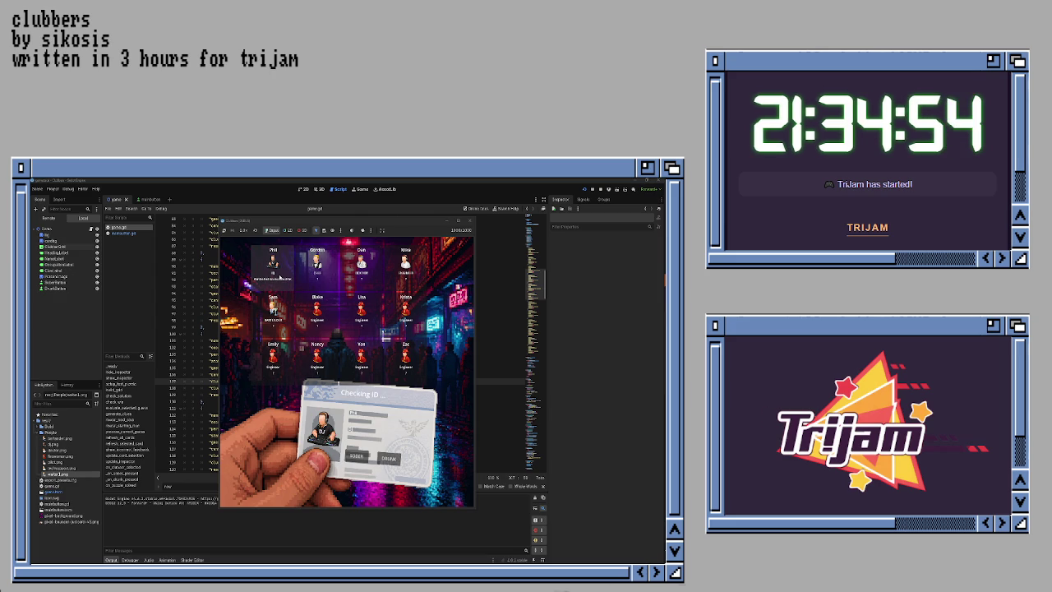
{"action": "left_click", "coordinate": [318, 272]}
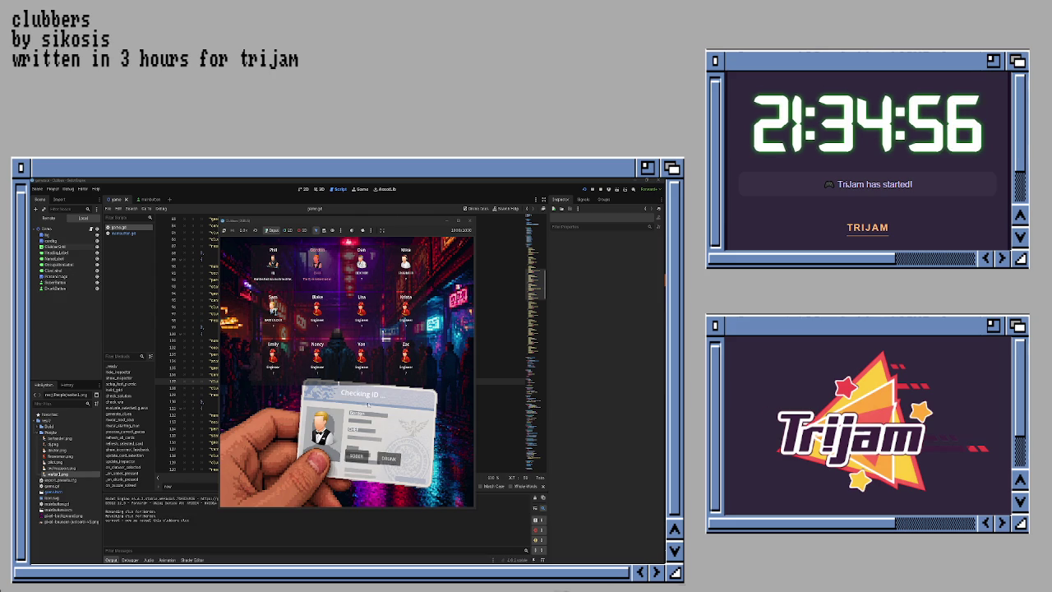
{"action": "left_click", "coordinate": [358, 456]}
{"action": "left_click", "coordinate": [360, 455]}
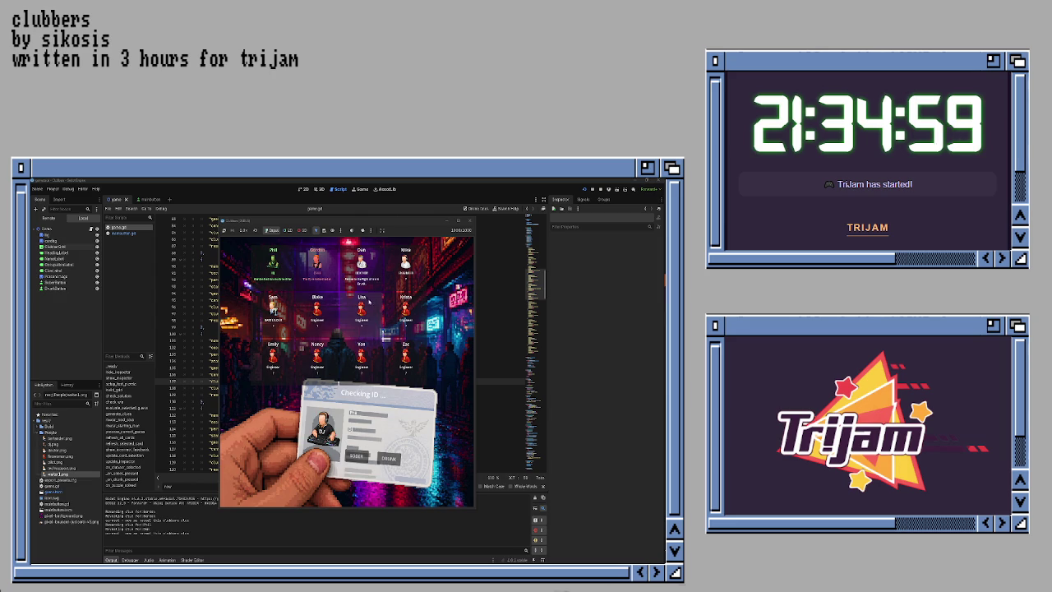
{"action": "left_click", "coordinate": [395, 461]}
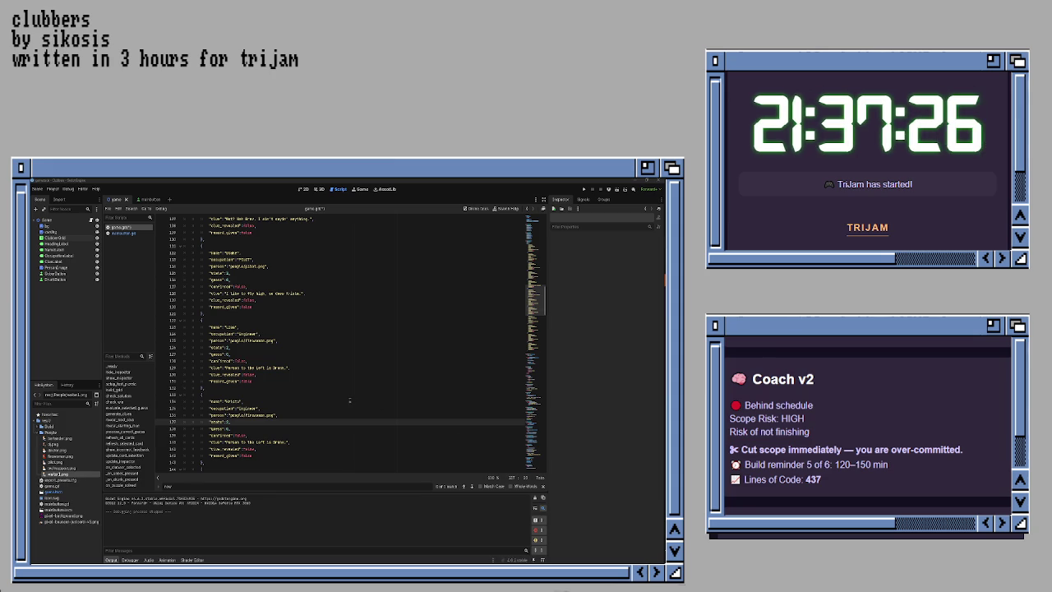
Step: Change the two Engineer occupations to 'CASH' and 'CAB'
{"action": "left_click", "coordinate": [246, 408]}
{"action": "double_click", "coordinate": [246, 408]}
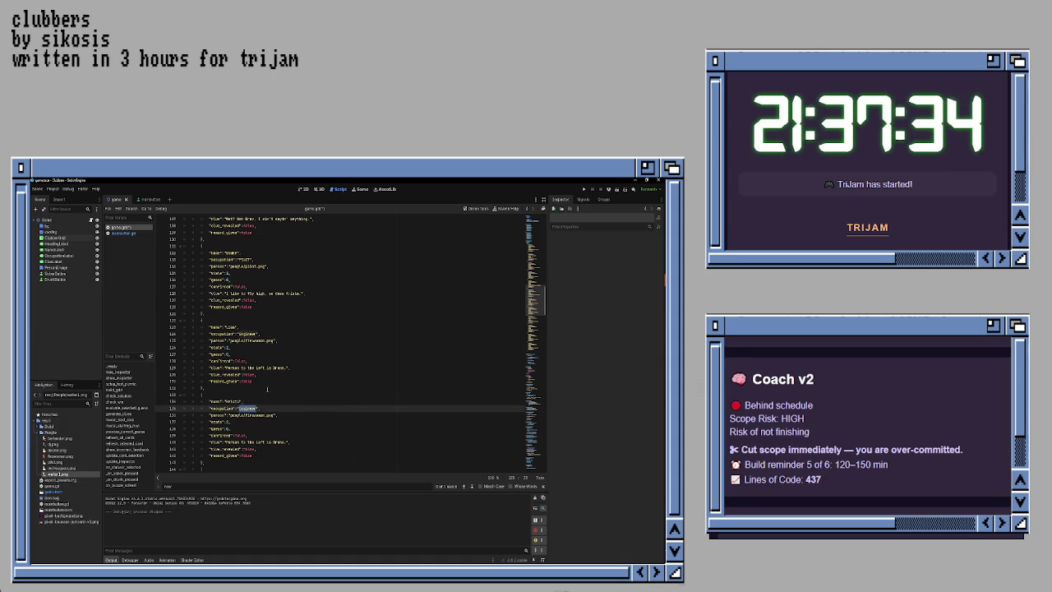
{"action": "type", "text": "CAS"}
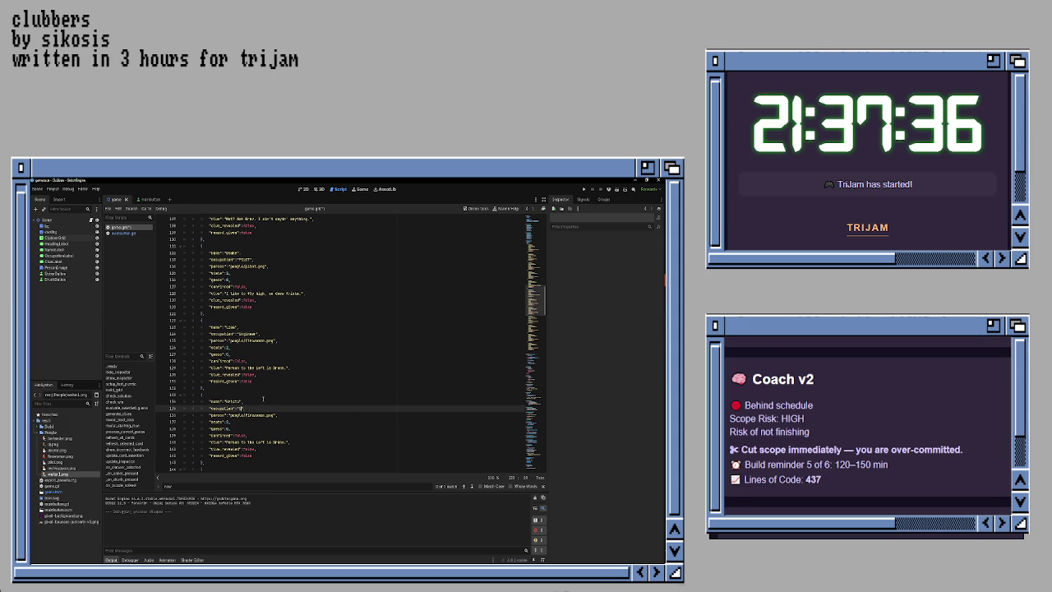
{"action": "type", "text": "H"}
{"action": "double_click", "coordinate": [247, 333]}
{"action": "type", "text": "CADET"}
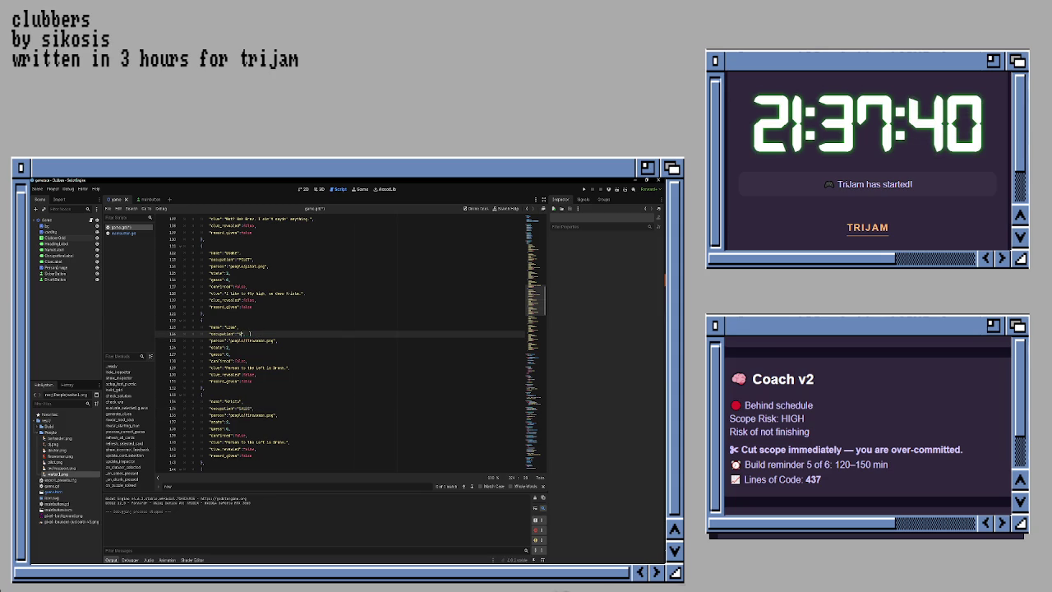
{"action": "type", "text": "BBIE"}
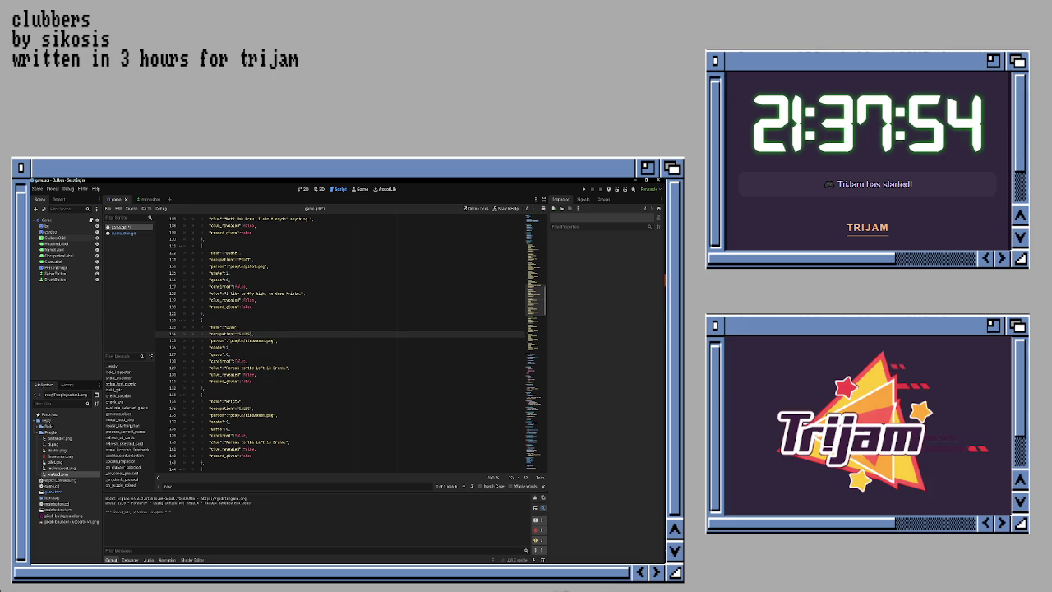
Step: Delete the 'Person to the left is Drunk.' clue on line 129 and test-run the game
{"action": "left_click", "coordinate": [247, 348]}
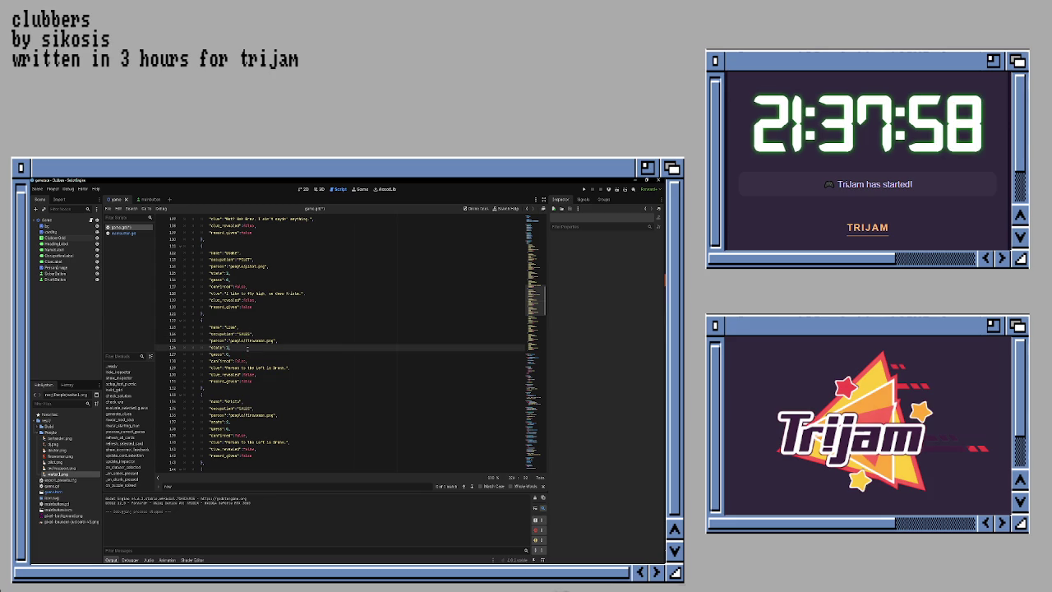
{"action": "key", "text": "Down"}
{"action": "key", "text": "Down"}
{"action": "key", "text": "Down"}
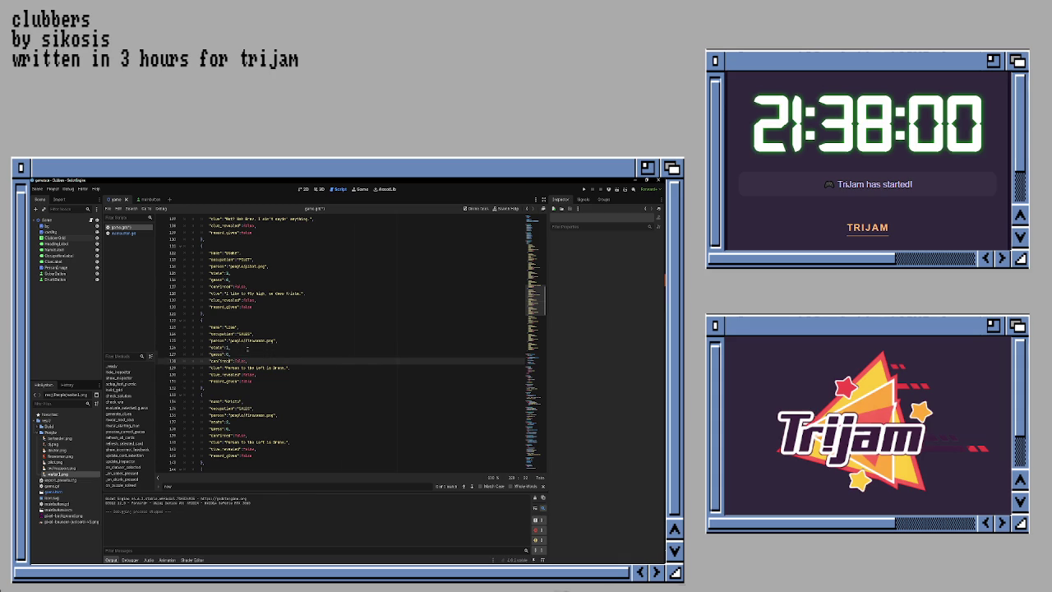
{"action": "key", "text": "shift+End"}
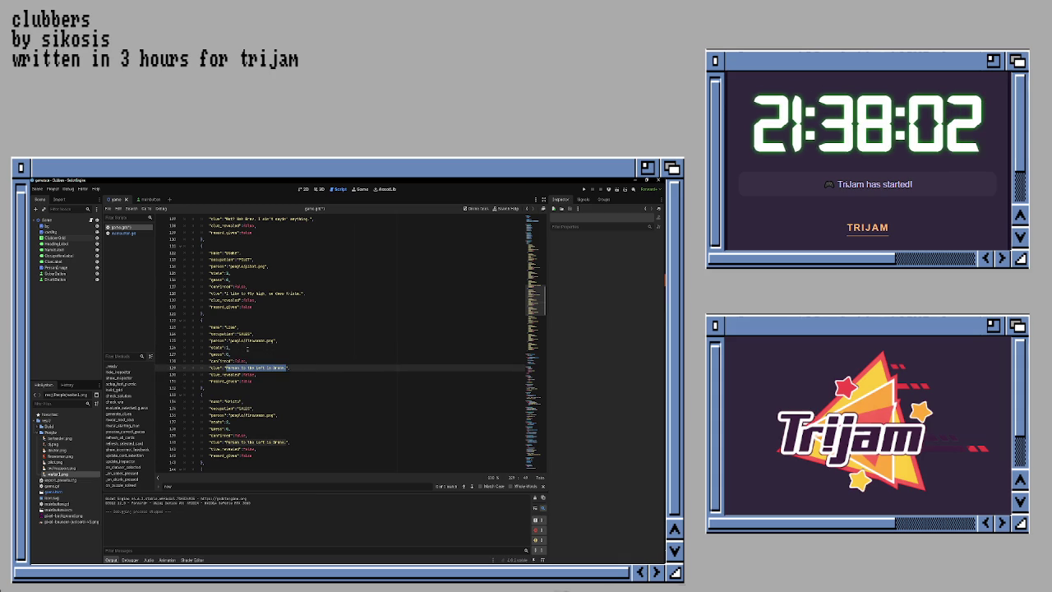
{"action": "key", "text": "BackSpace"}
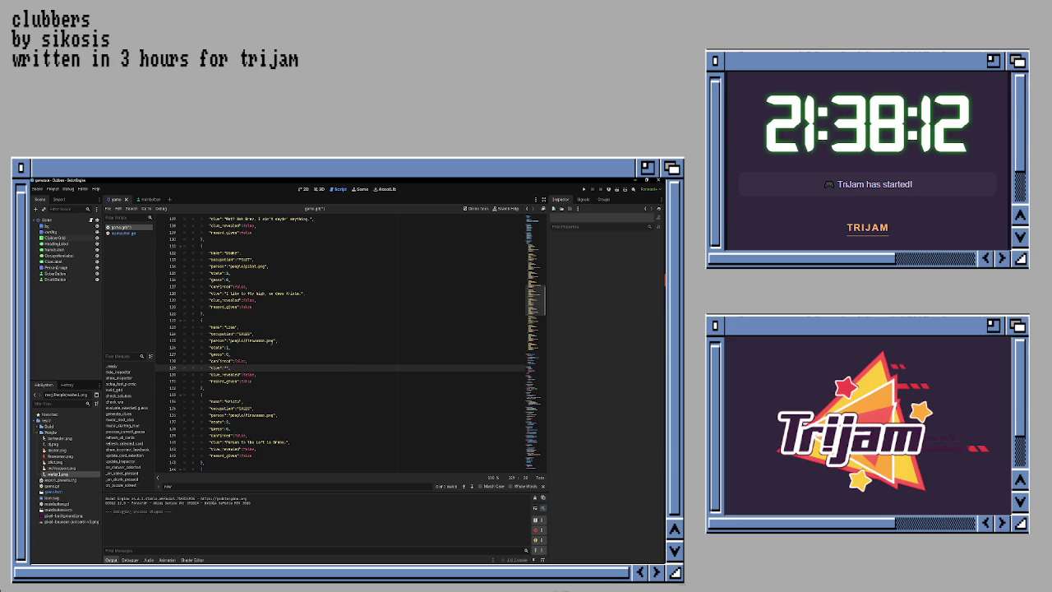
{"action": "key", "text": "F5"}
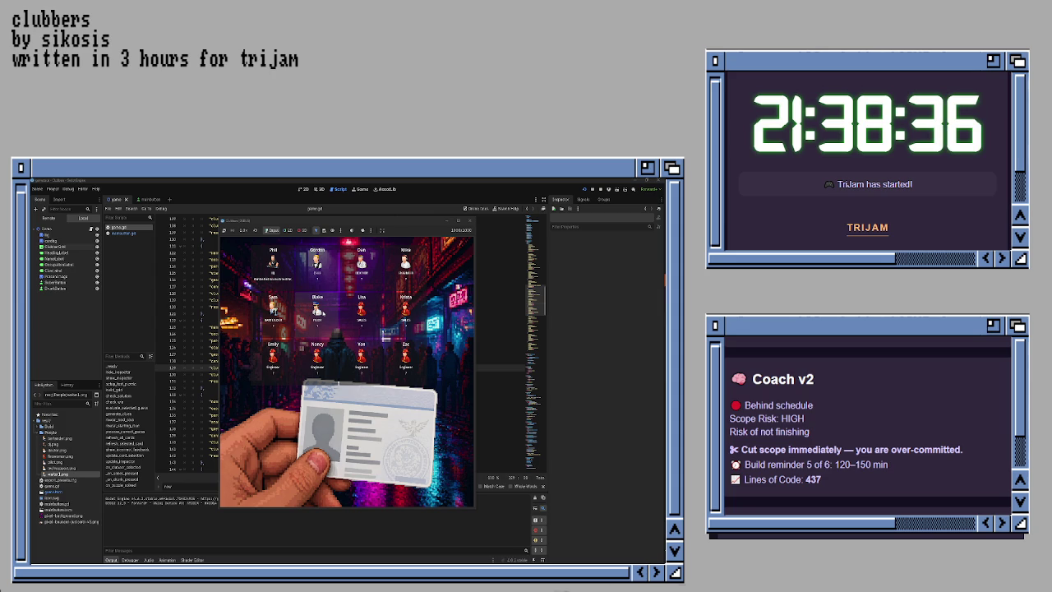
{"action": "left_click", "coordinate": [470, 220]}
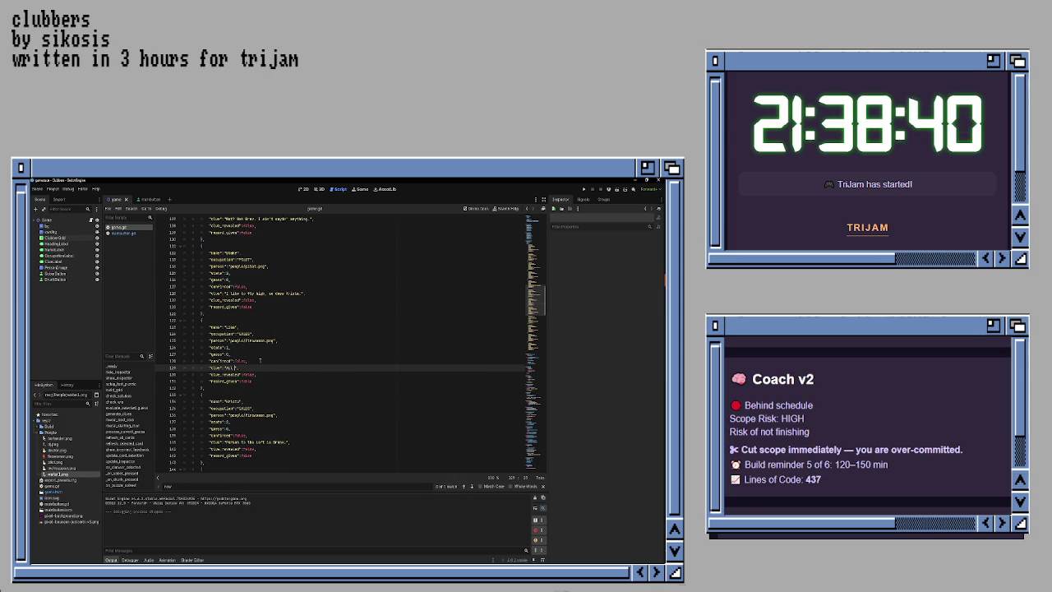
Step: Type the new neighbours-are-drunk clue into the emptied clue string
{"action": "type", "text": "my value"}
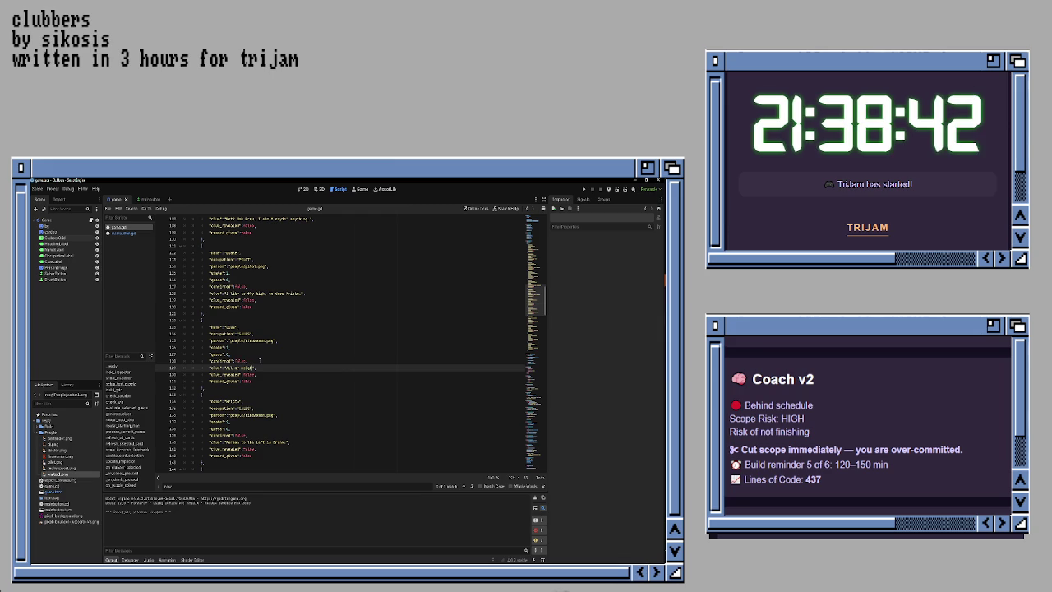
{"action": "type", "text": "agues are "}
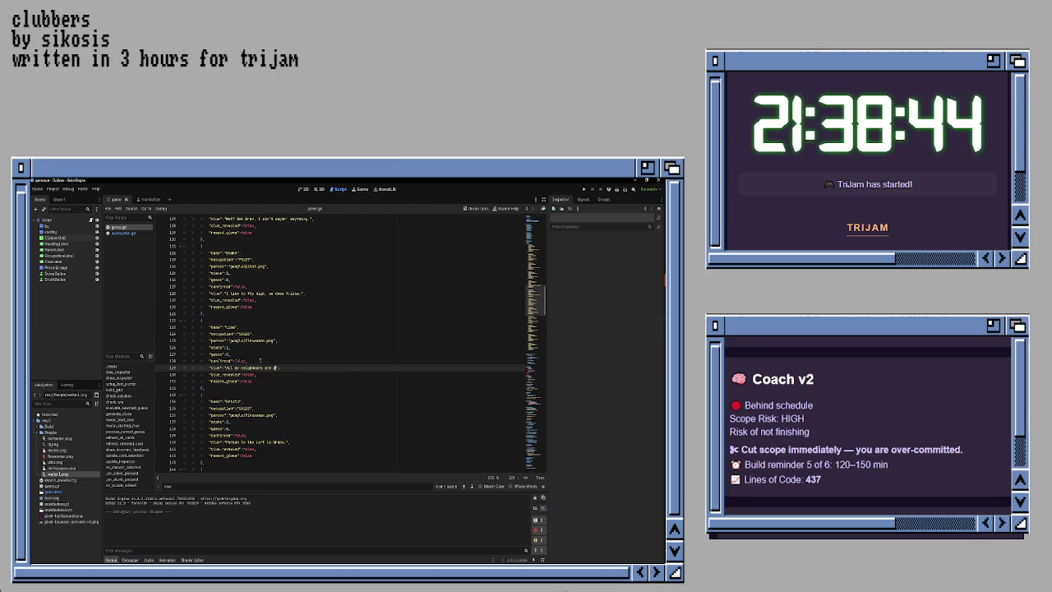
{"action": "type", "text": "dru"}
{"action": "type", "text": "k"}
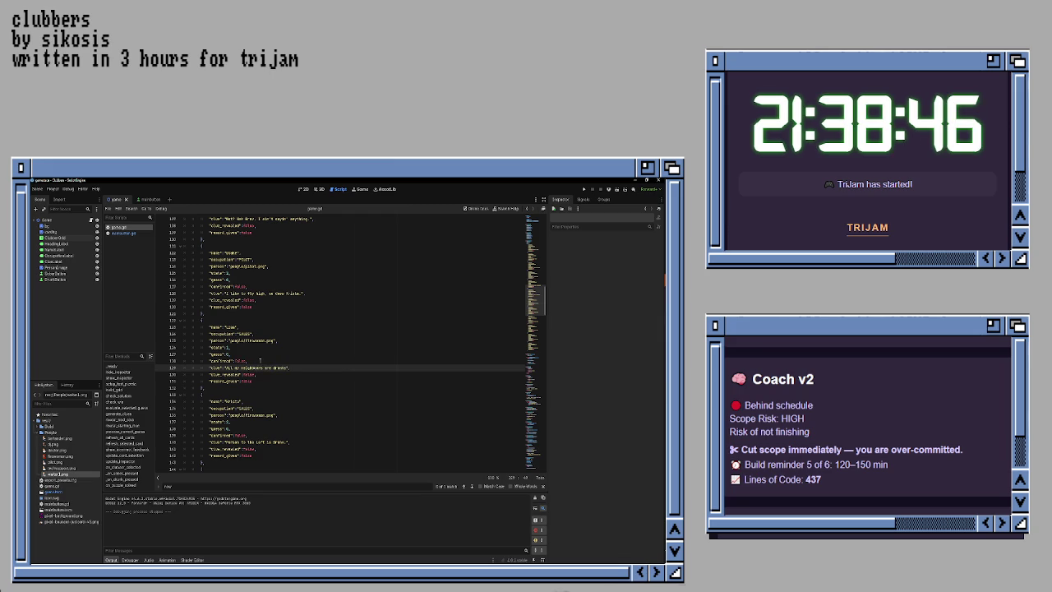
{"action": "type", "text": "."}
{"action": "scroll", "coordinate": [339, 343], "scroll_direction": "down", "scroll_amount": 3}
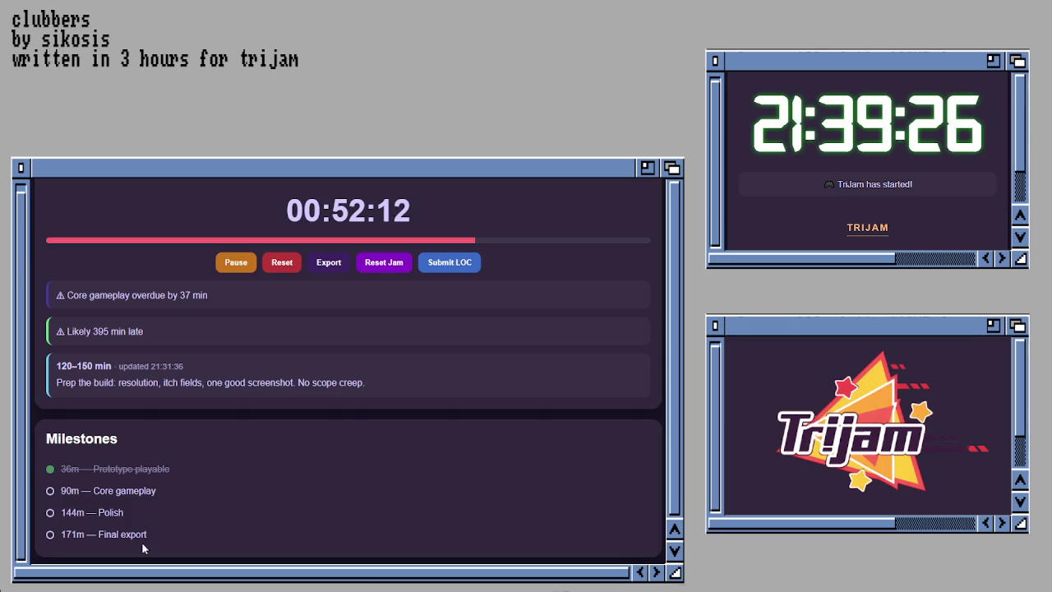
Step: Tick the '90m — Core gameplay' milestone and 'Export build' on the Submission Checklist
{"action": "left_click", "coordinate": [51, 493]}
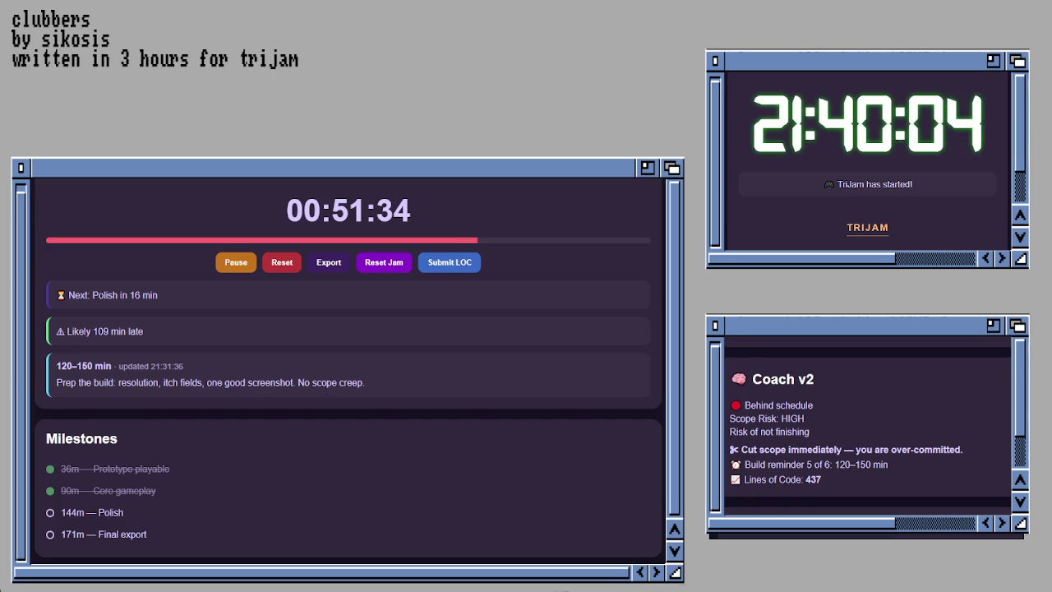
{"action": "left_click", "coordinate": [138, 495]}
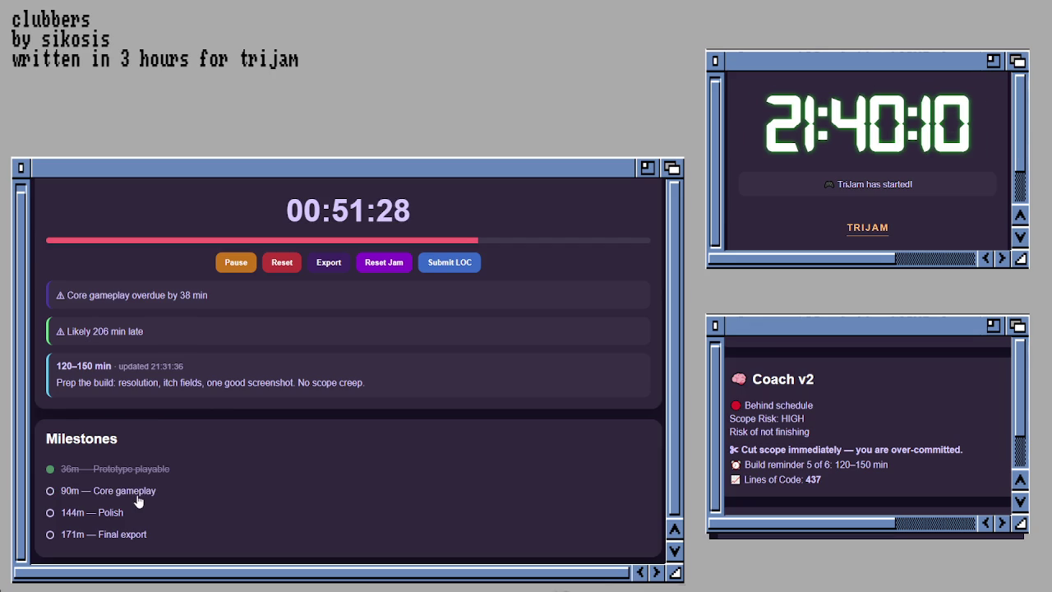
{"action": "left_click", "coordinate": [138, 496]}
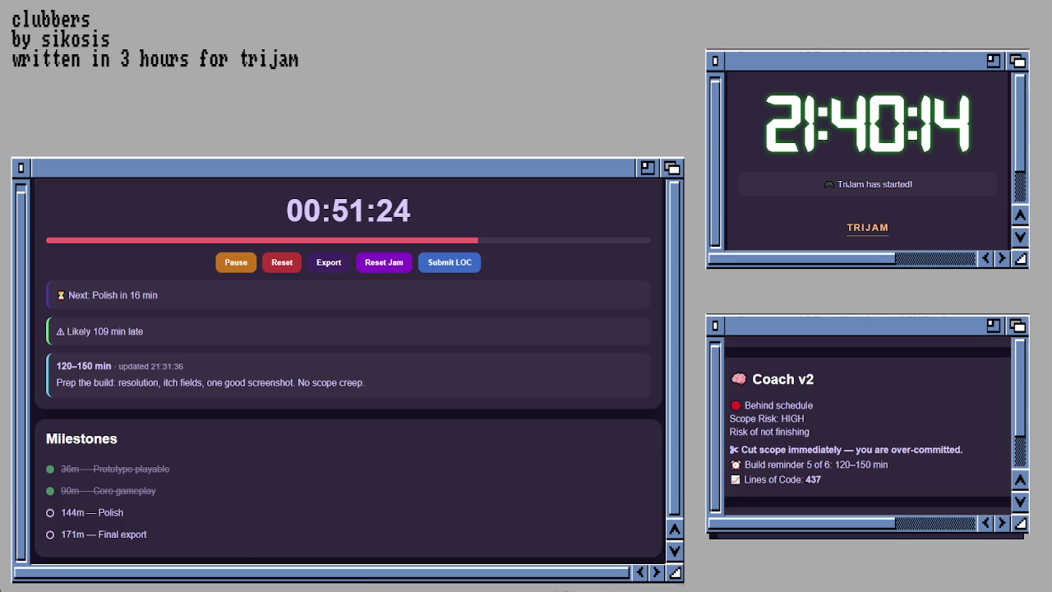
{"action": "scroll", "coordinate": [467, 249], "scroll_direction": "down", "scroll_amount": 5}
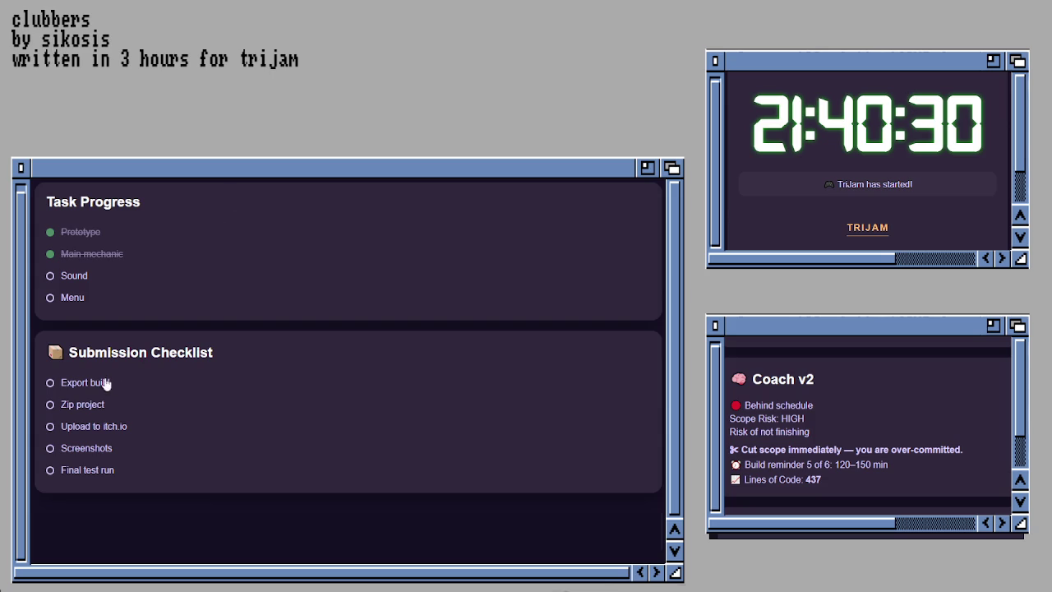
{"action": "left_click", "coordinate": [69, 383]}
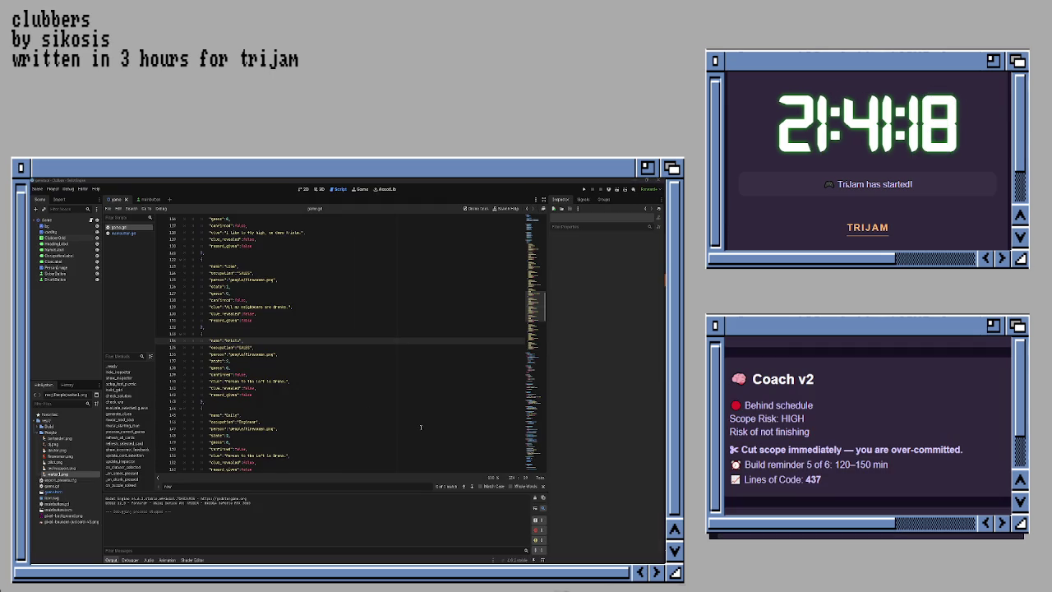
Step: Replace an Engineer occupation with 'CopFIGHTER'
{"action": "left_click", "coordinate": [256, 387]}
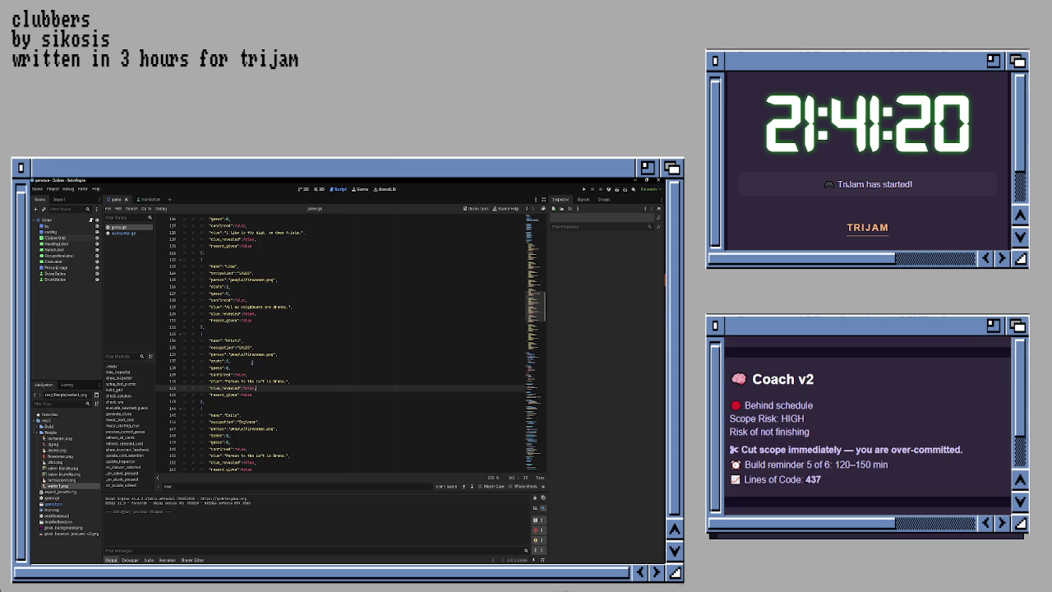
{"action": "double_click", "coordinate": [255, 355]}
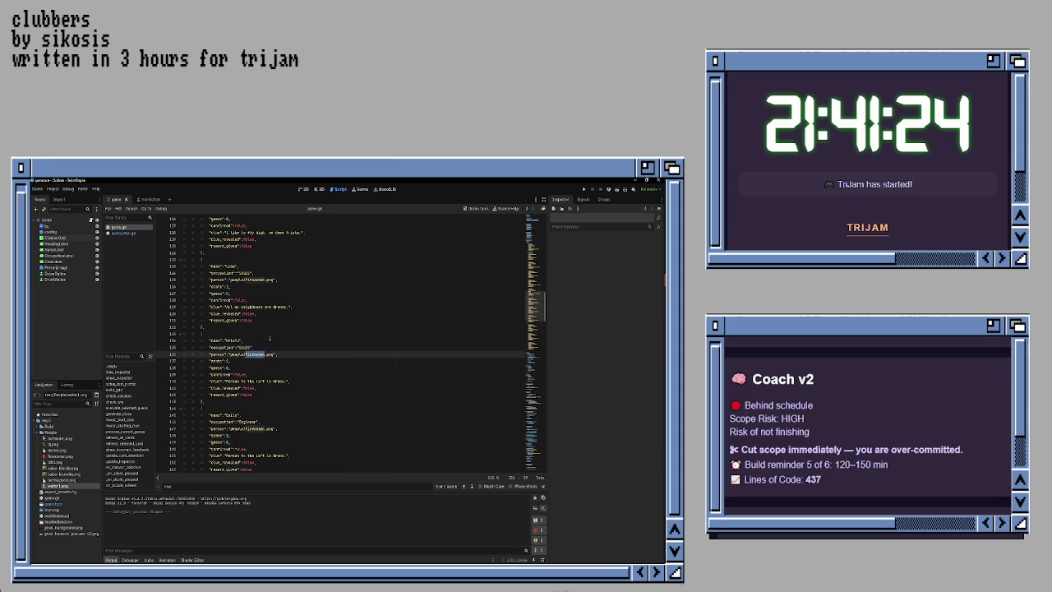
{"action": "double_click", "coordinate": [248, 422]}
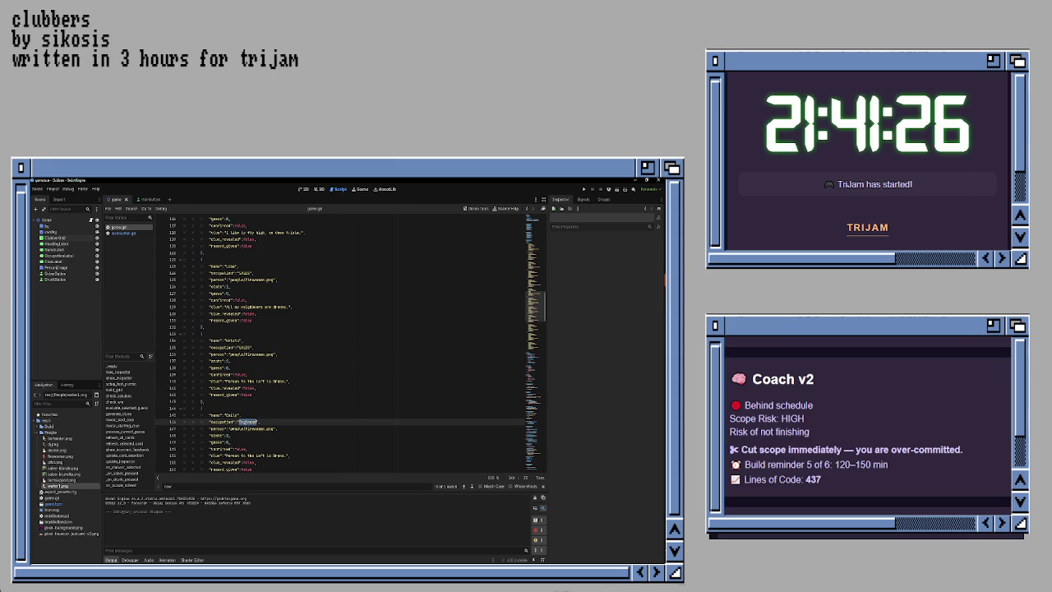
{"action": "type", "text": "Cop"}
{"action": "type", "text": "FIGHTER"}
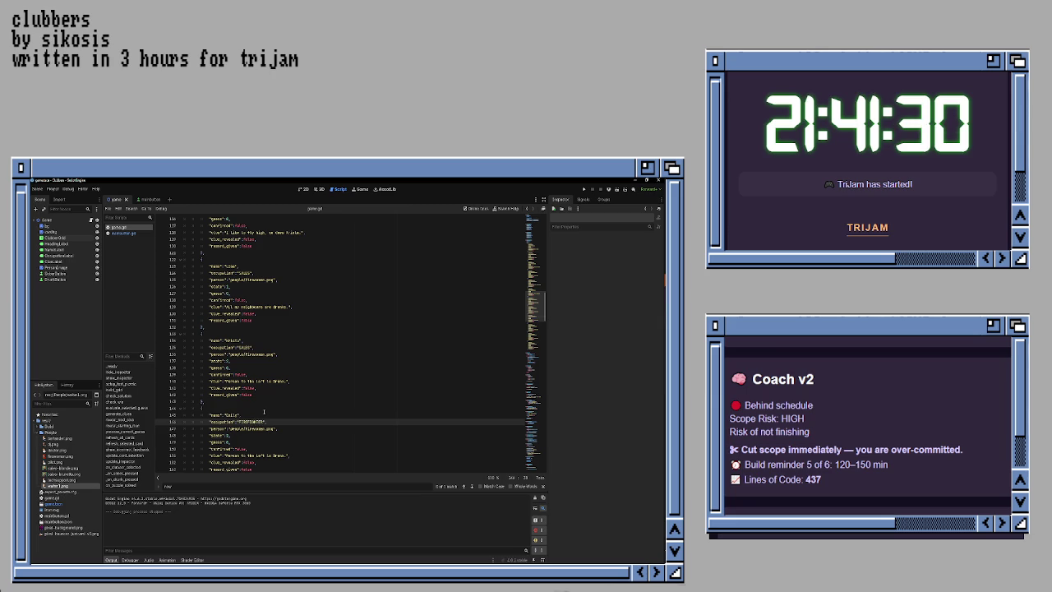
Step: Change the two fire portrait paths to 'salesmann' and 'saleswoman'
{"action": "left_click", "coordinate": [264, 410]}
{"action": "left_click", "coordinate": [268, 355]}
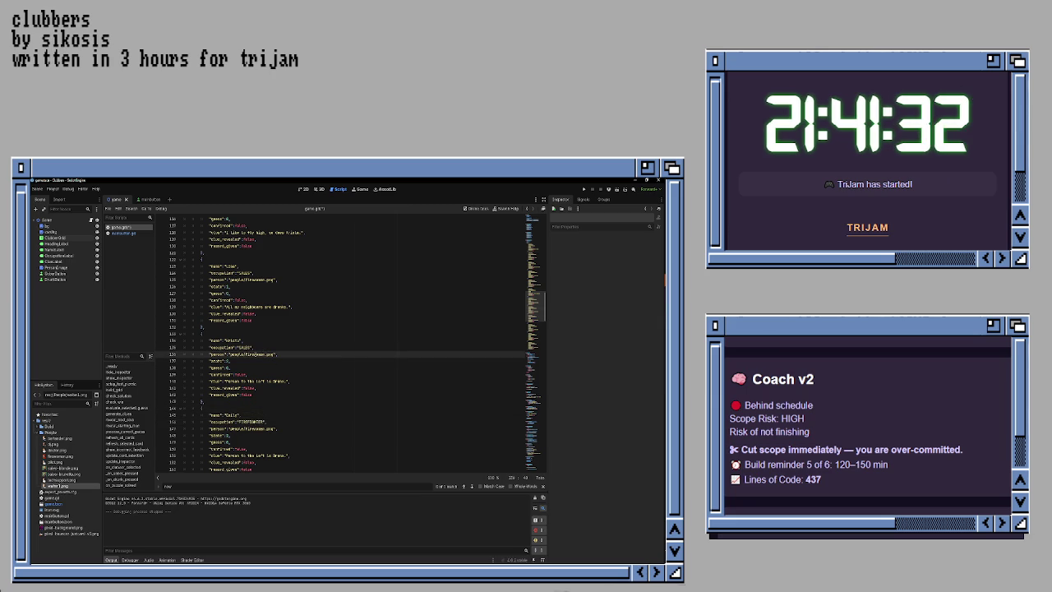
{"action": "double_click", "coordinate": [255, 355]}
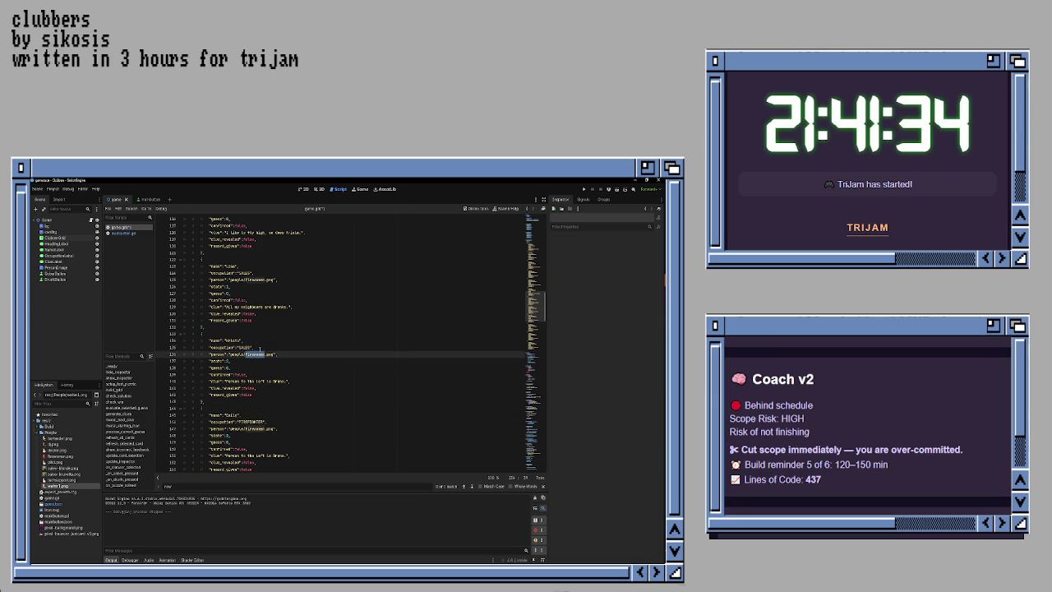
{"action": "type", "text": "salesman"}
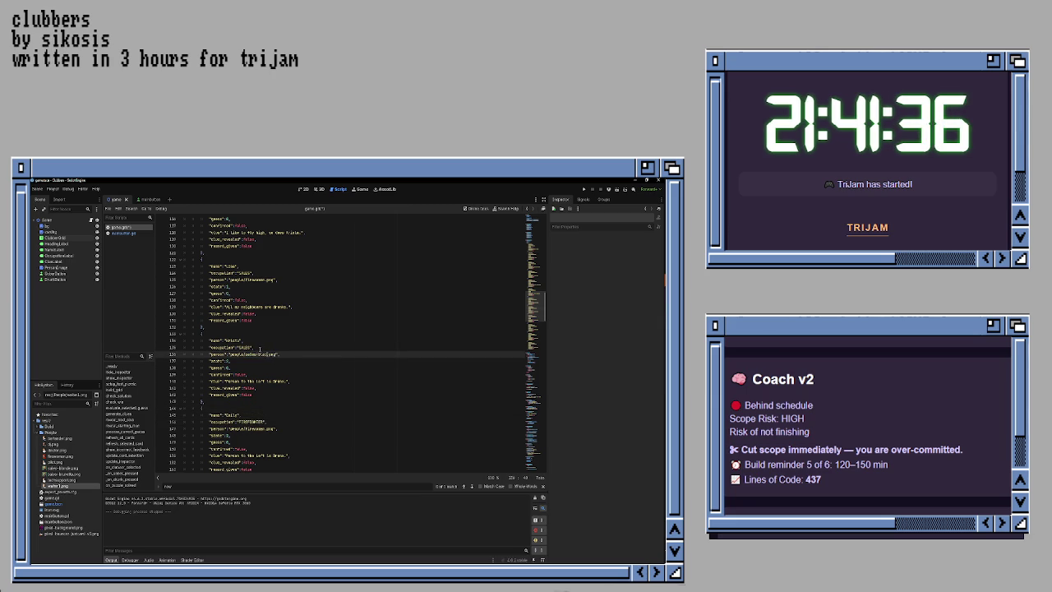
{"action": "type", "text": "n"}
{"action": "double_click", "coordinate": [257, 280]}
{"action": "type", "text": "saleswoman"}
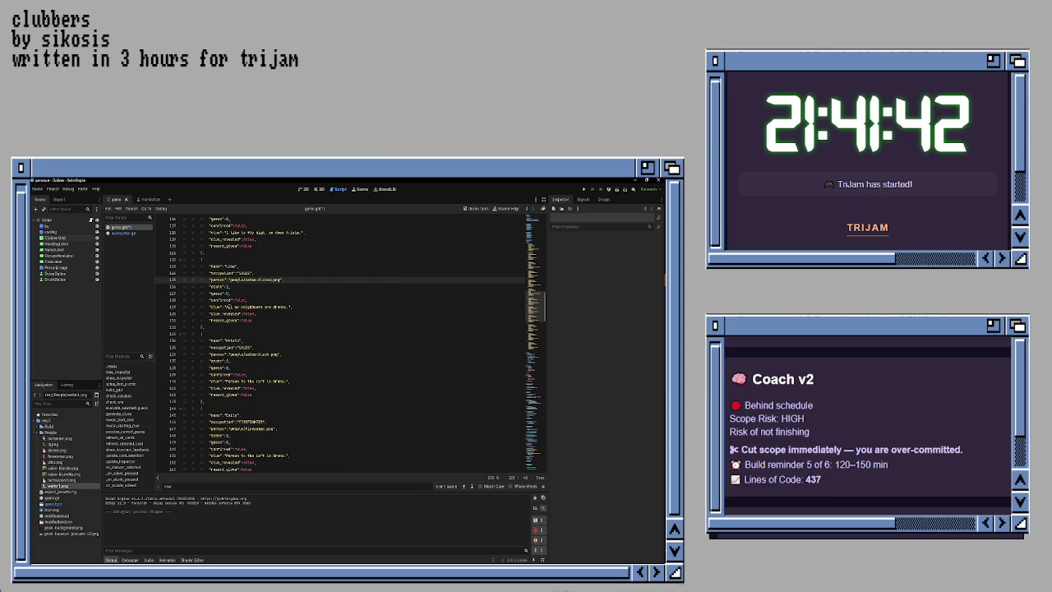
Step: Rewrite a drunk clue as 'I like a drink at Moch as the next gerson.' and insert 'Nancyy' into the next
{"action": "left_click", "coordinate": [250, 306]}
{"action": "key", "text": "ctrl+Left"}
{"action": "key", "text": "ctrl+Left"}
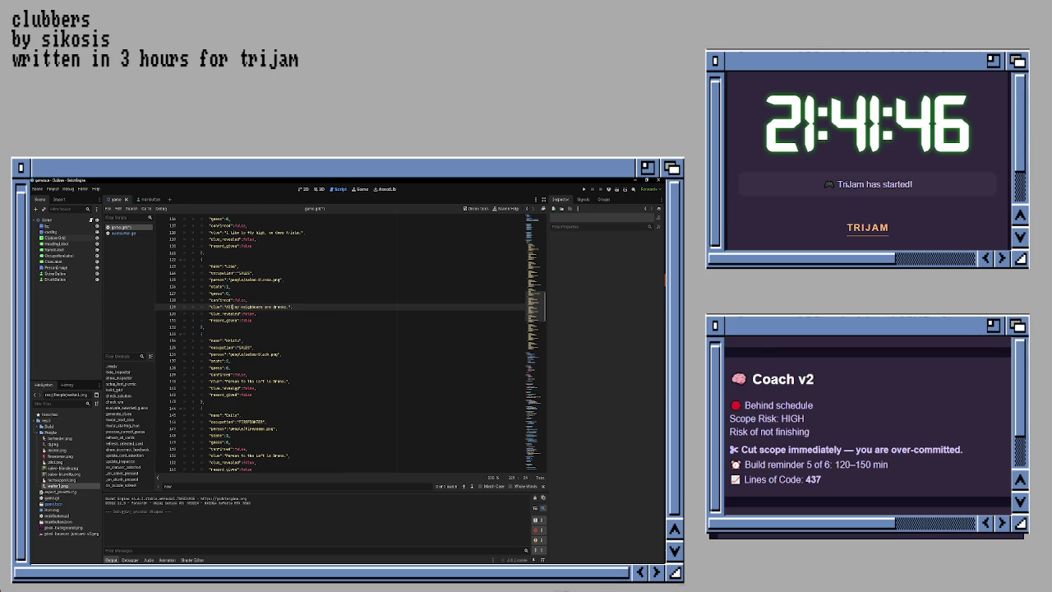
{"action": "left_click_drag", "start_coordinate": [226, 381], "coordinate": [285, 381]}
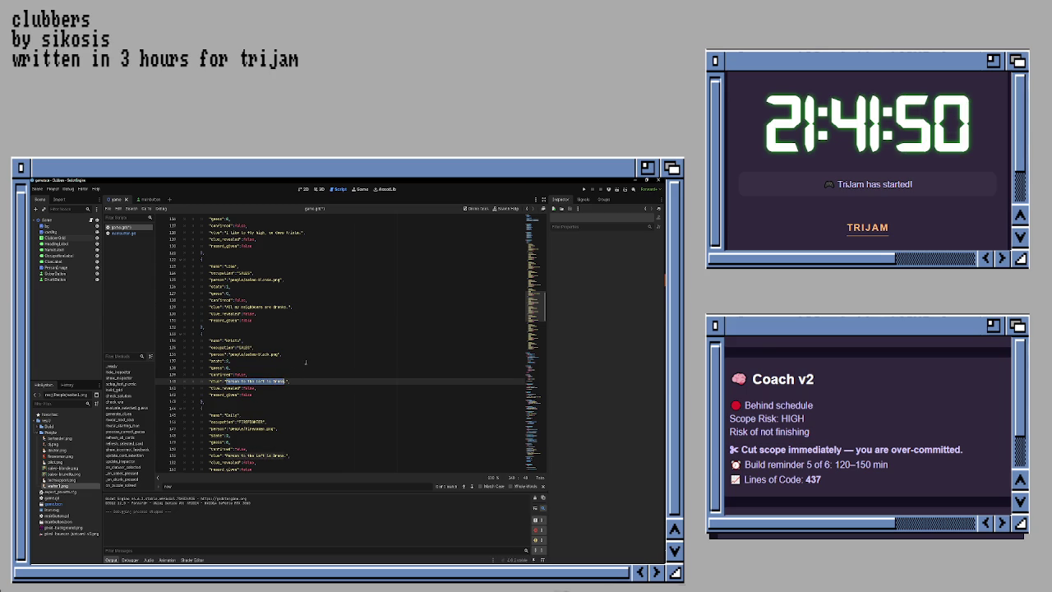
{"action": "type", "text": "I like a"}
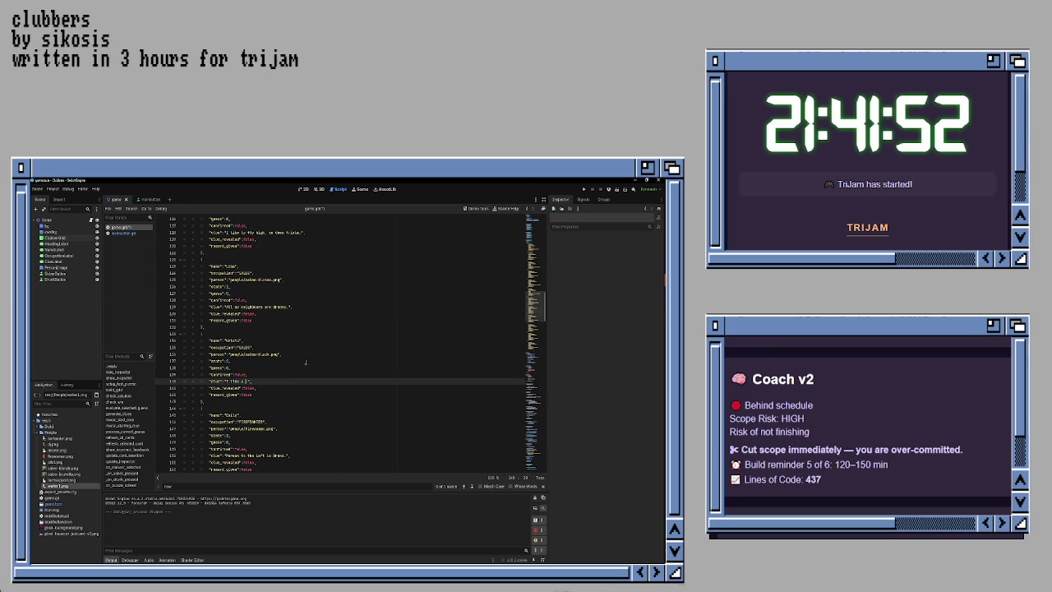
{"action": "type", "text": " d"}
{"action": "type", "text": "rink at Mo"}
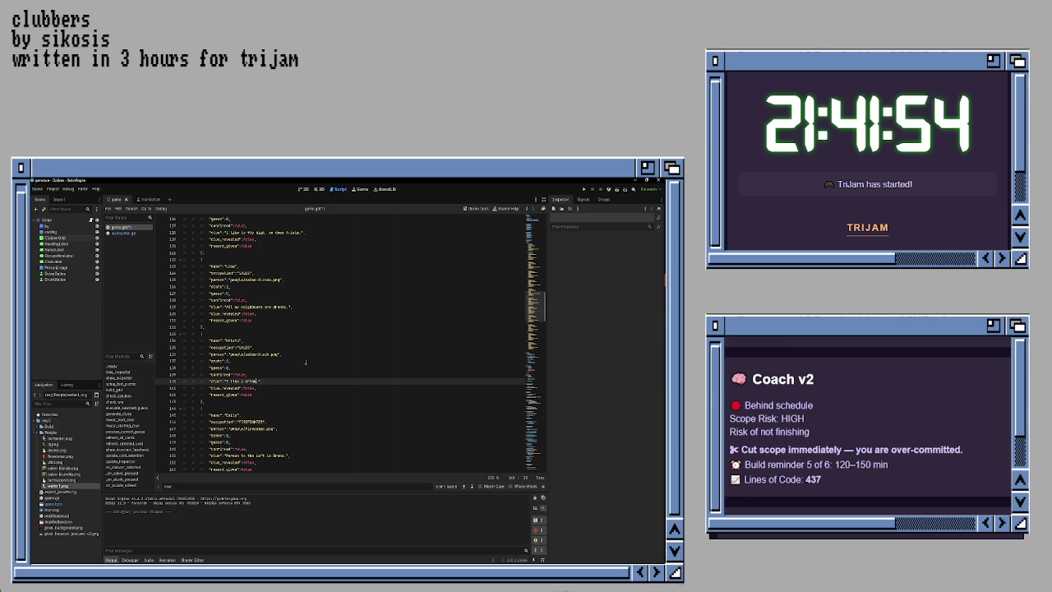
{"action": "type", "text": "ch as the next g"}
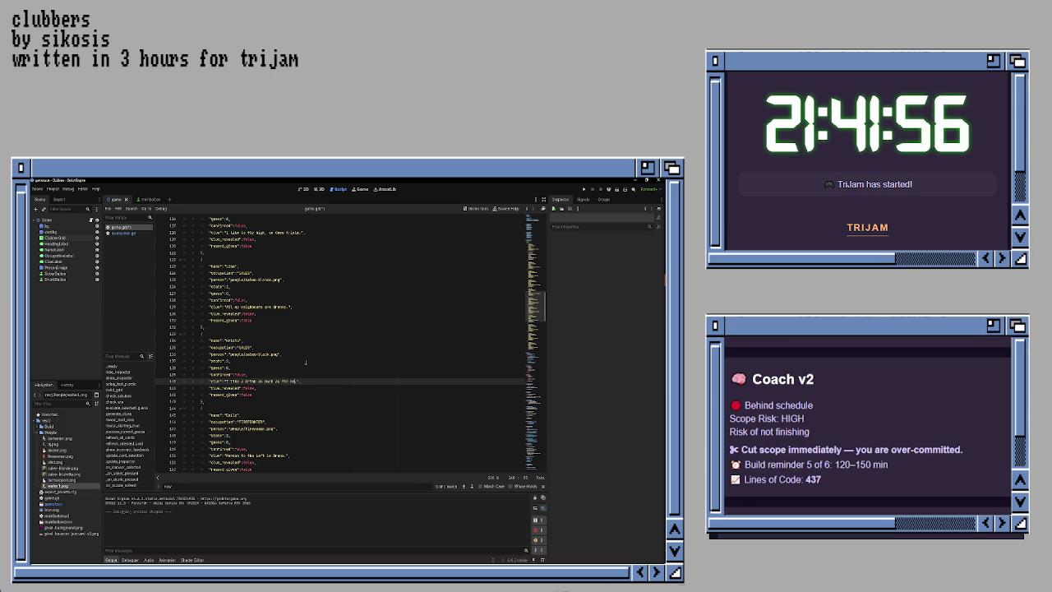
{"action": "type", "text": "erson."}
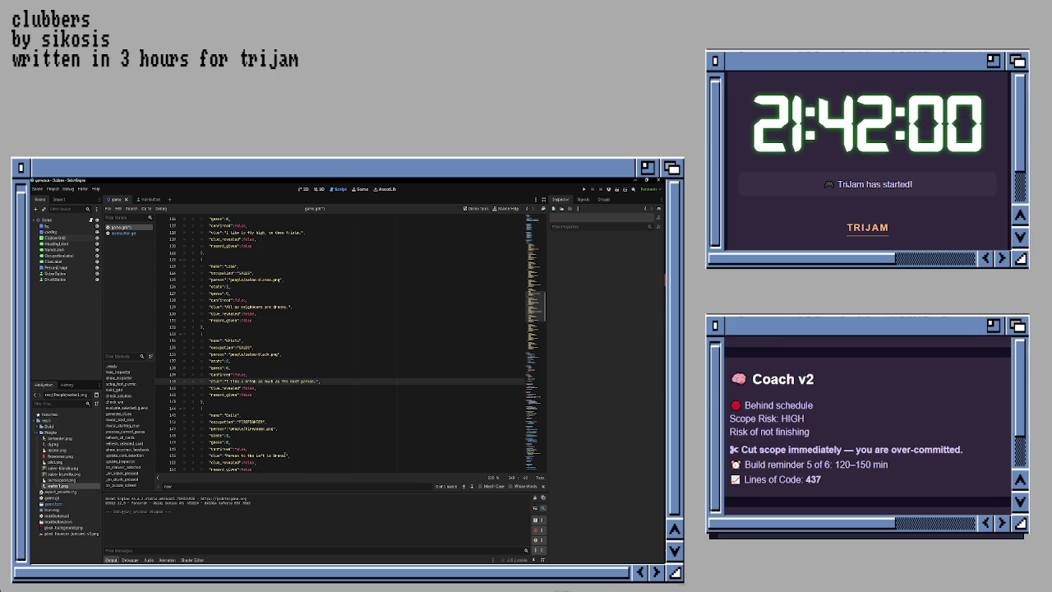
{"action": "mouse_move", "coordinate": [285, 455]}
{"action": "left_mouse_down"}
{"action": "mouse_move", "coordinate": [224, 455]}
{"action": "mouse_move", "coordinate": [290, 456]}
{"action": "left_mouse_up"}
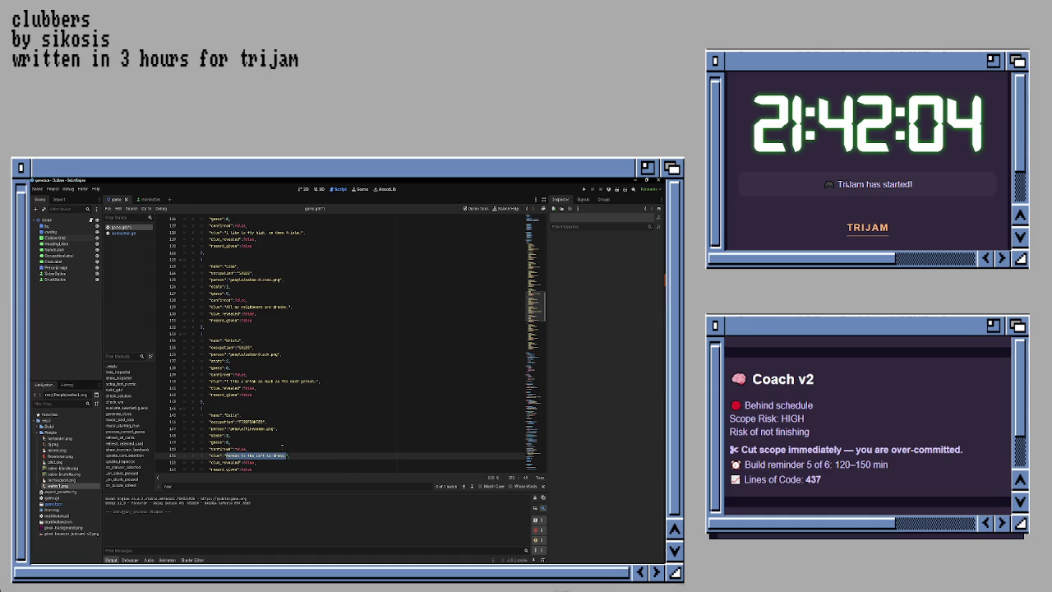
{"action": "type", "text": "Nancy"}
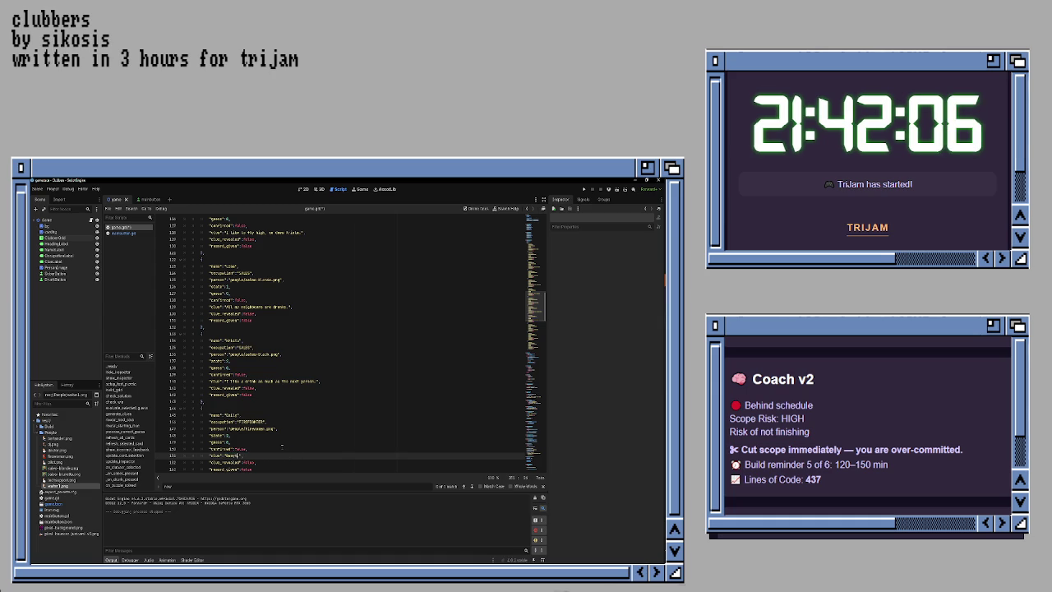
{"action": "type", "text": "y"}
{"action": "scroll", "coordinate": [280, 429], "scroll_direction": "down", "scroll_amount": 2}
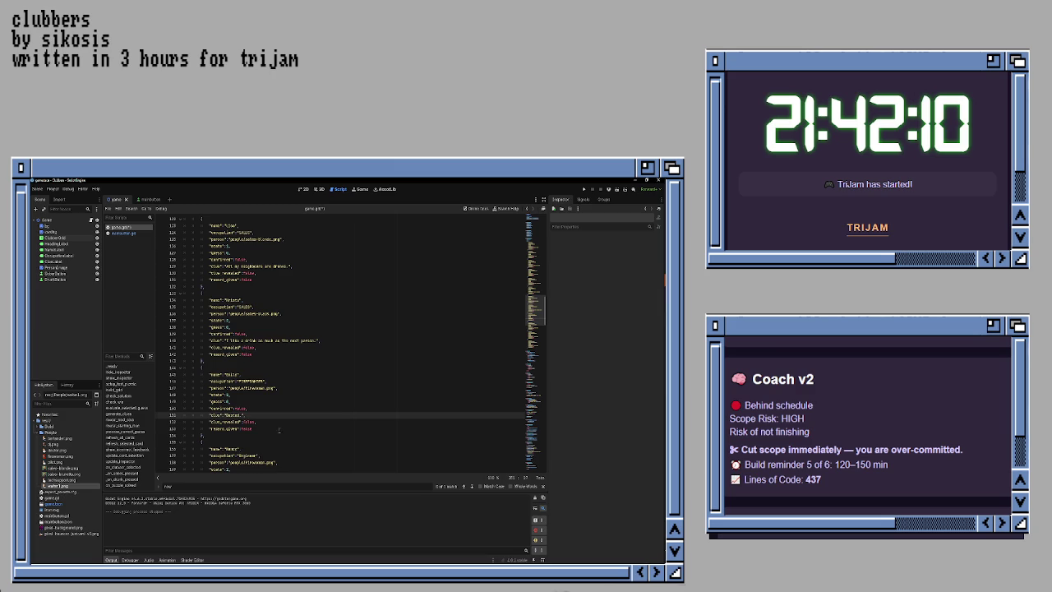
{"action": "scroll", "coordinate": [279, 429], "scroll_direction": "up", "scroll_amount": 1}
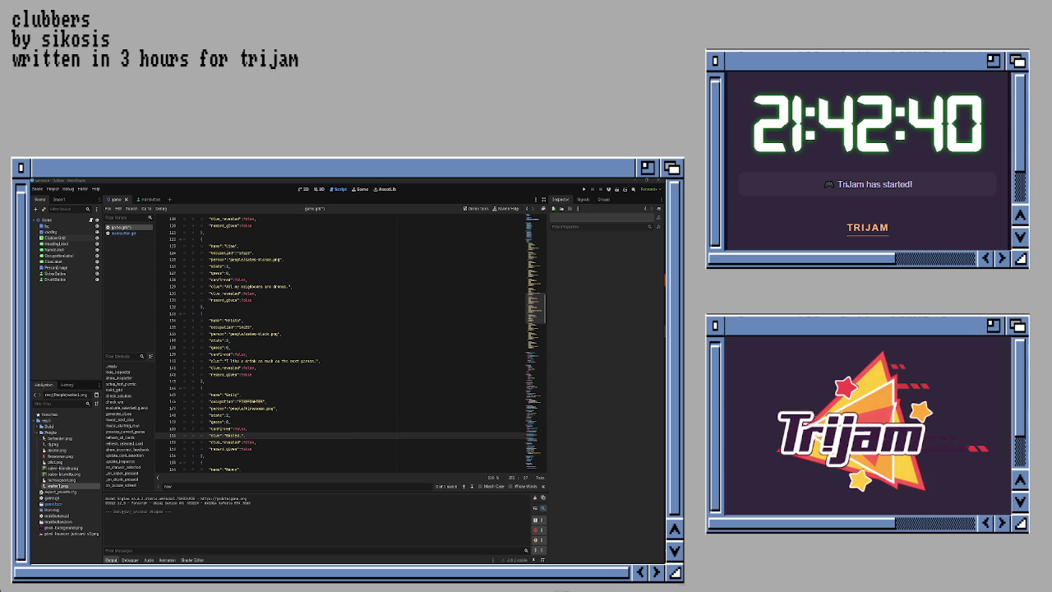
{"action": "key", "text": "ctrl+alt+i"}
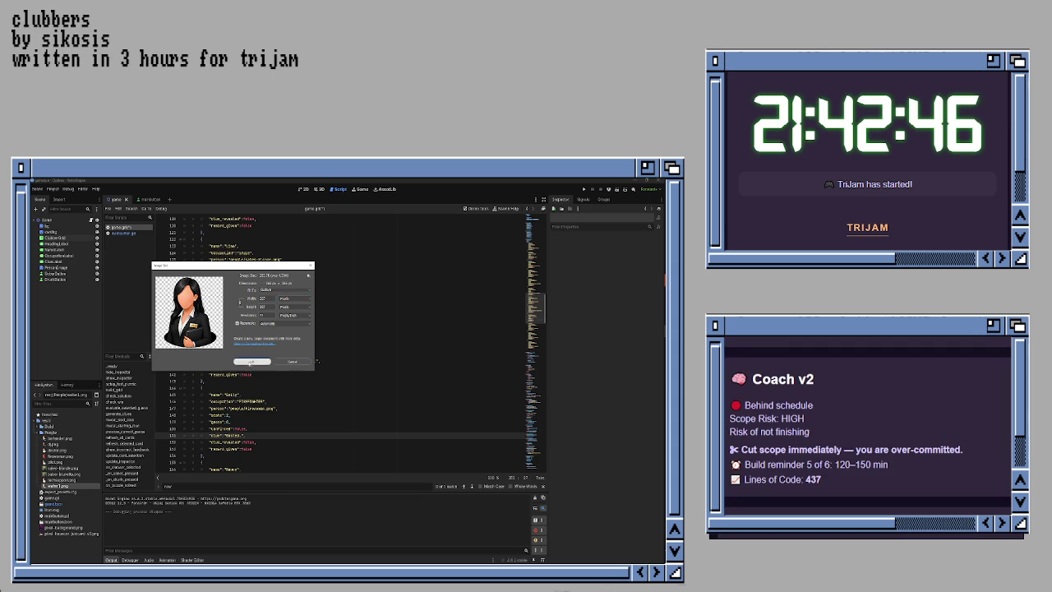
Step: Apply the new image size to the businesswoman portrait
{"action": "left_click", "coordinate": [252, 362]}
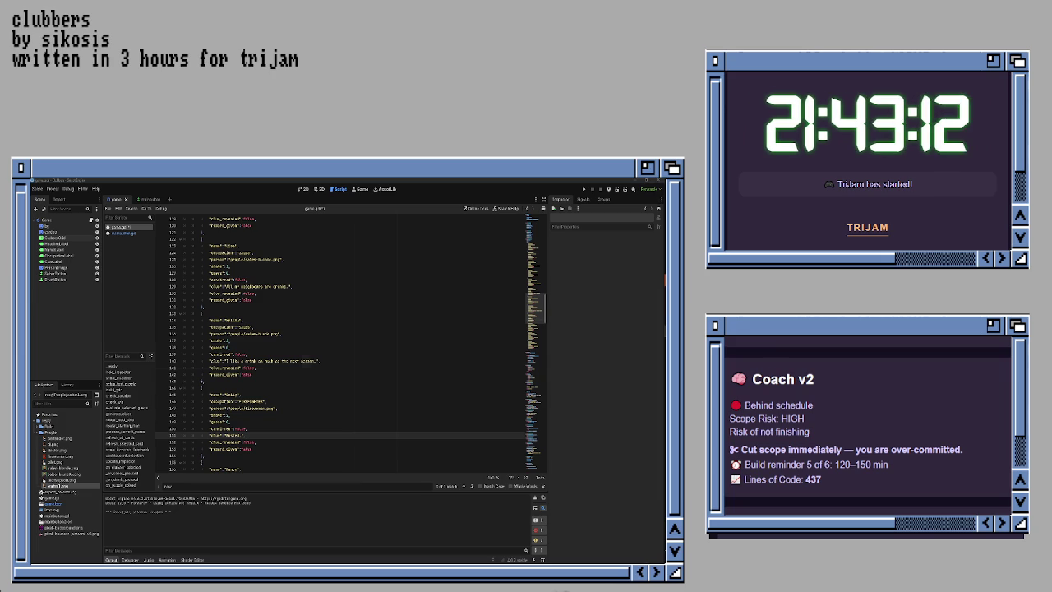
Step: Bring up the Image Size settings for another portrait
{"action": "key", "text": "ctrl+alt+i"}
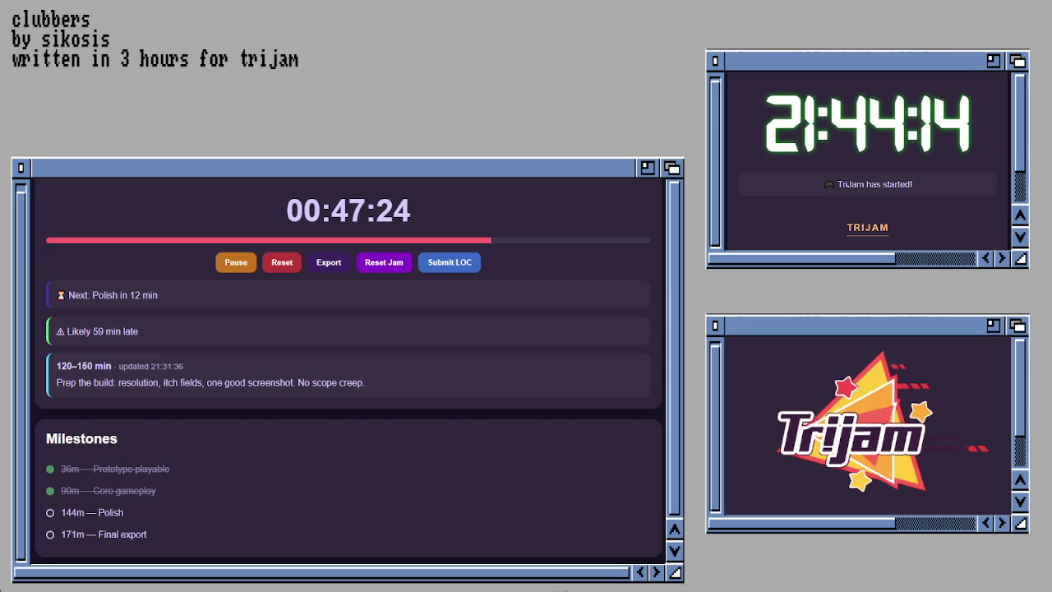
{"action": "scroll", "coordinate": [557, 482], "scroll_direction": "down", "scroll_amount": 5}
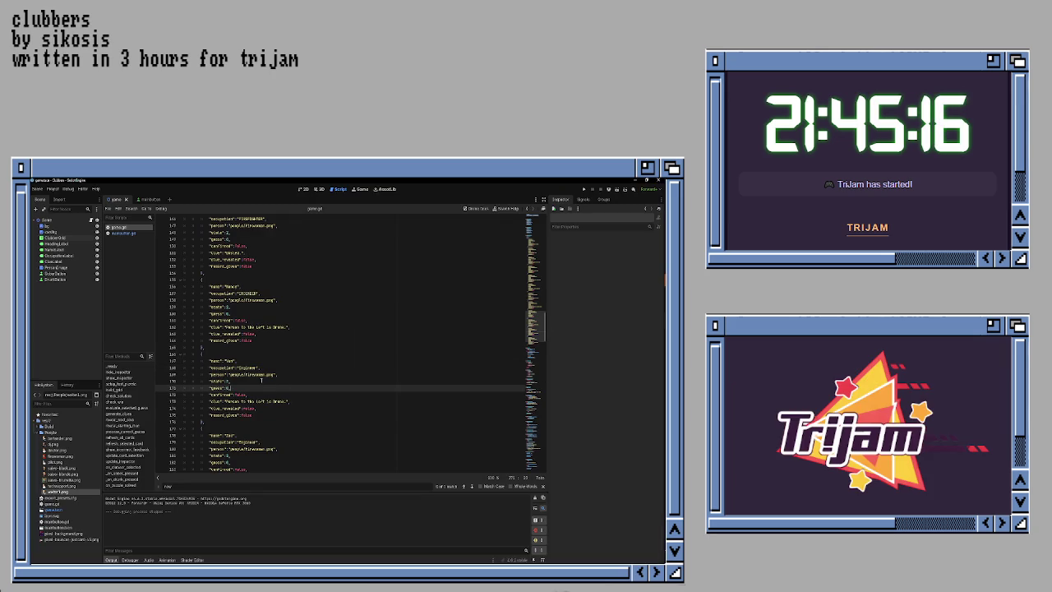
Step: Change the line 168 clubber's occupation to WRITER with the writer.png image
{"action": "double_click", "coordinate": [247, 367]}
{"action": "key", "text": "BackSpace"}
{"action": "type", "text": "ITER"}
{"action": "double_click", "coordinate": [256, 374]}
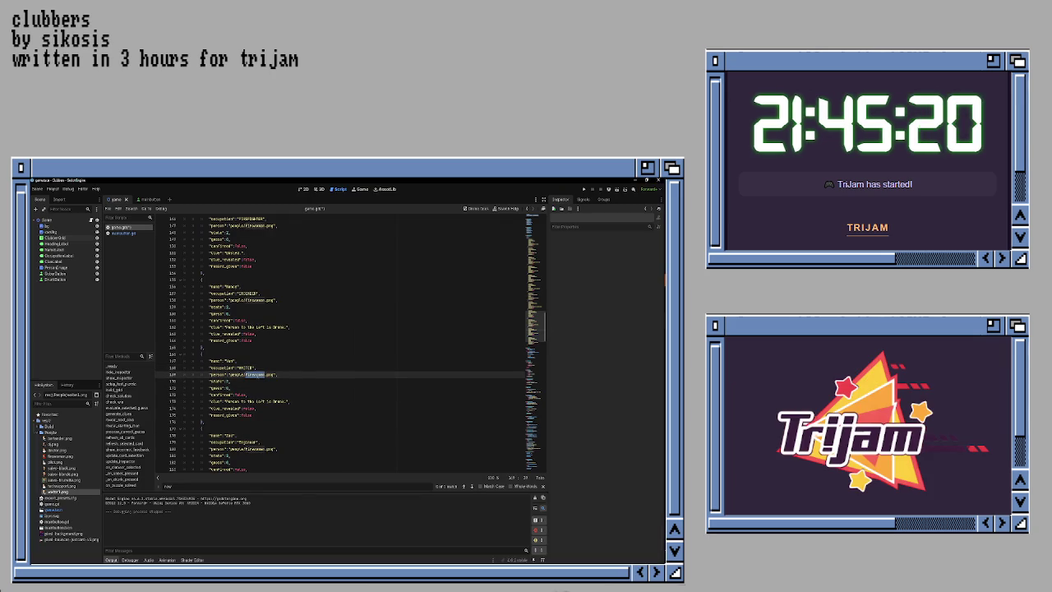
{"action": "type", "text": "writerer"}
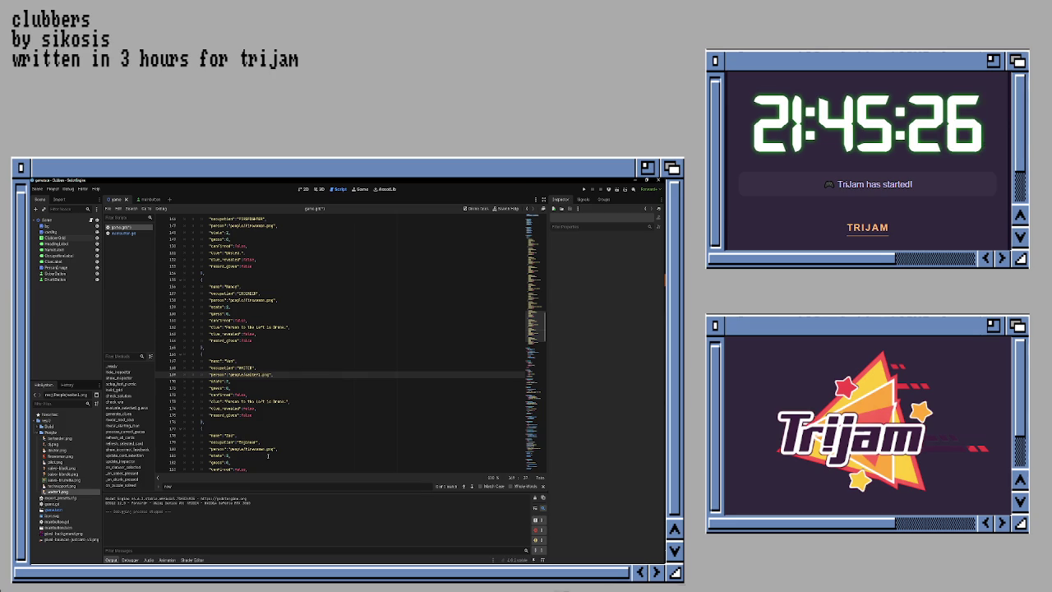
Step: Make the line 179 clubber a WAITER using waiter1.png, and save game.gd
{"action": "double_click", "coordinate": [244, 442]}
{"action": "type", "text": "WAITER"}
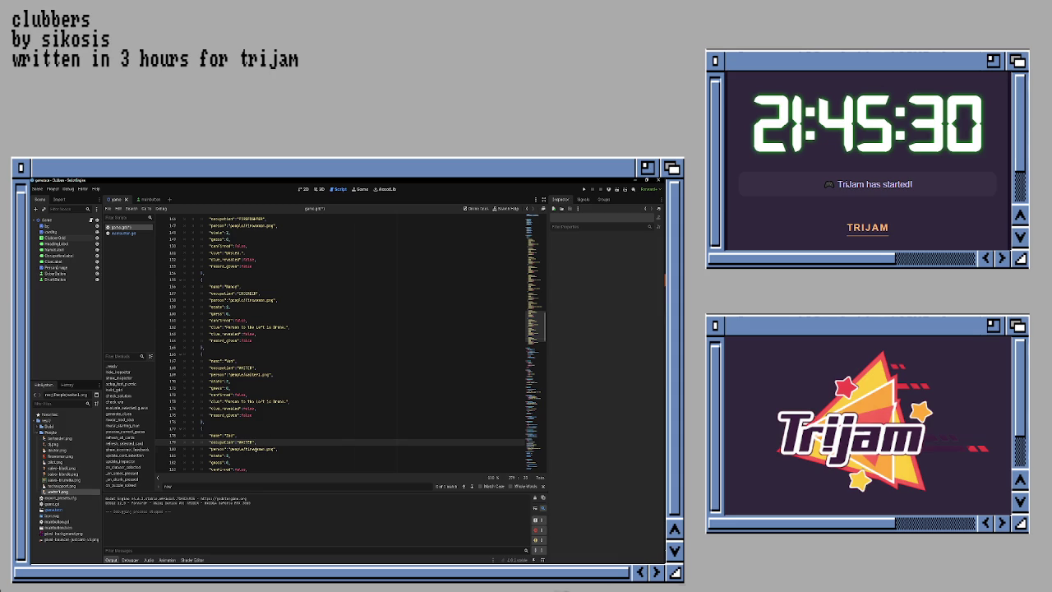
{"action": "double_click", "coordinate": [251, 449]}
{"action": "type", "text": "waiter1"}
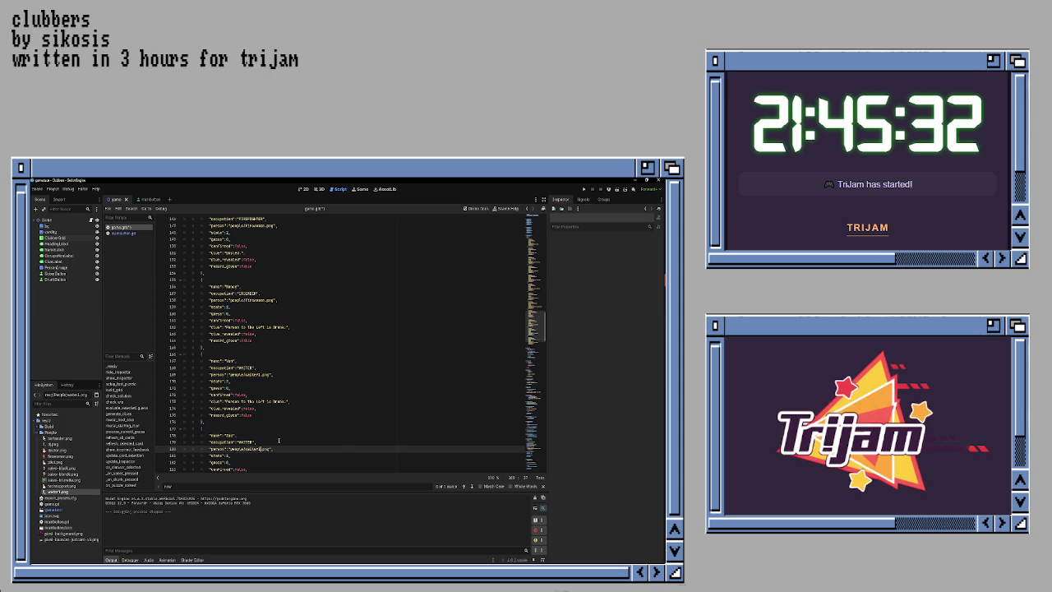
{"action": "left_click", "coordinate": [246, 383]}
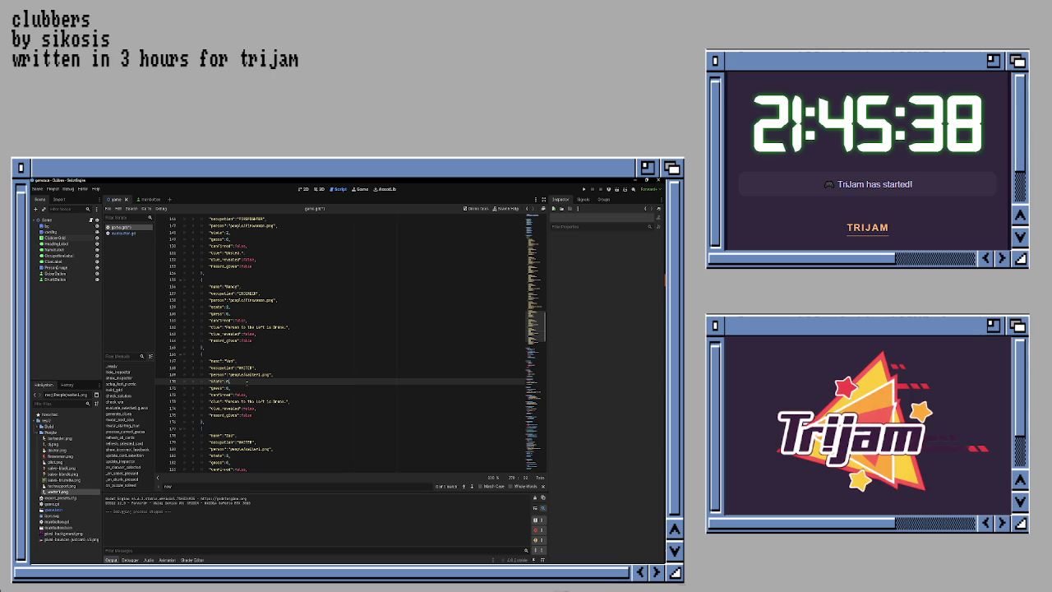
{"action": "key", "text": "ctrl+s"}
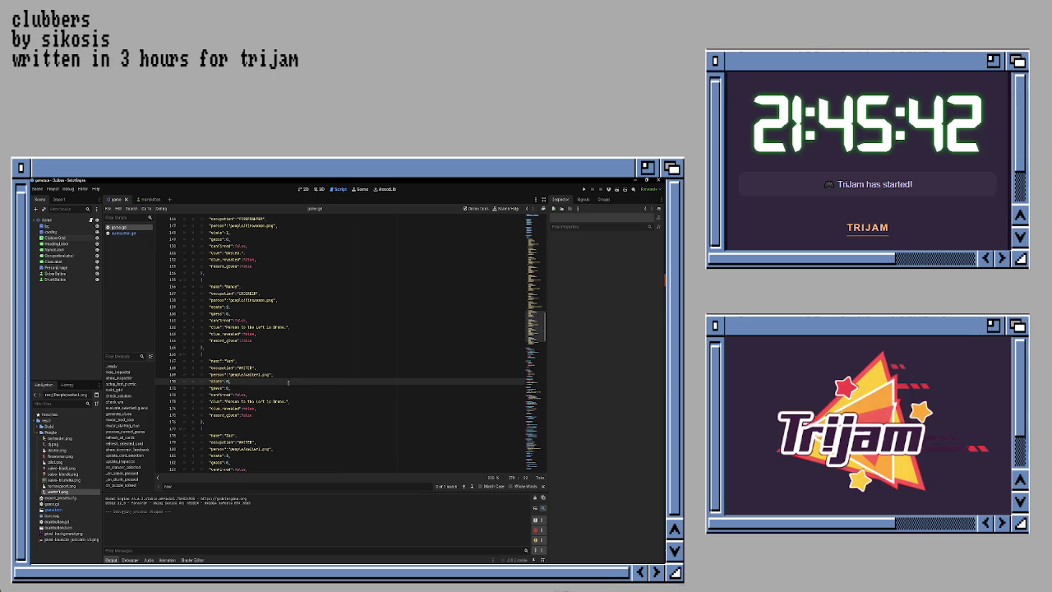
{"action": "scroll", "coordinate": [293, 382], "scroll_direction": "down", "scroll_amount": 2}
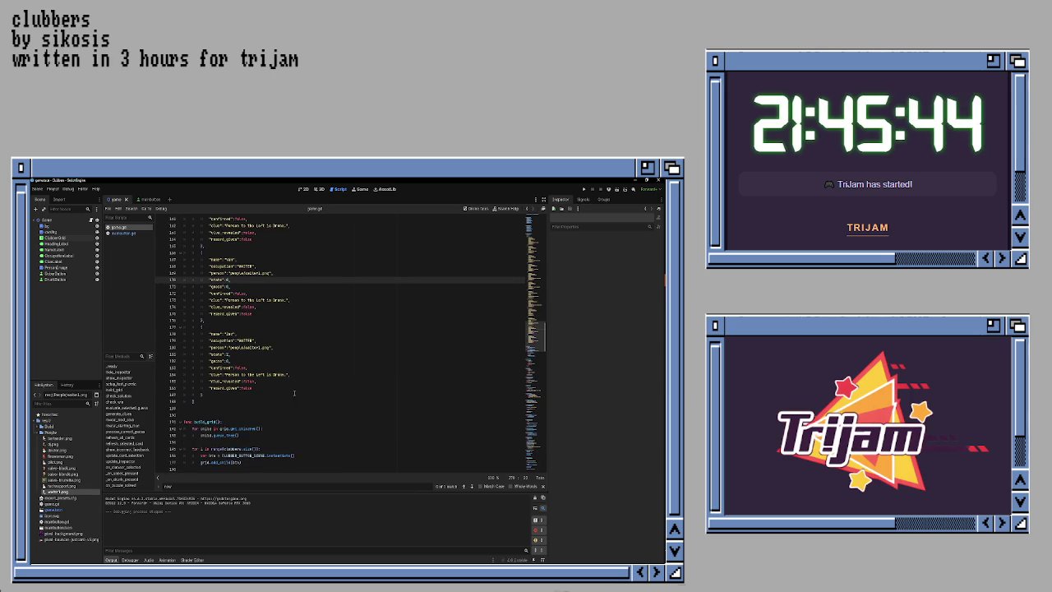
{"action": "scroll", "coordinate": [292, 387], "scroll_direction": "up", "scroll_amount": 2}
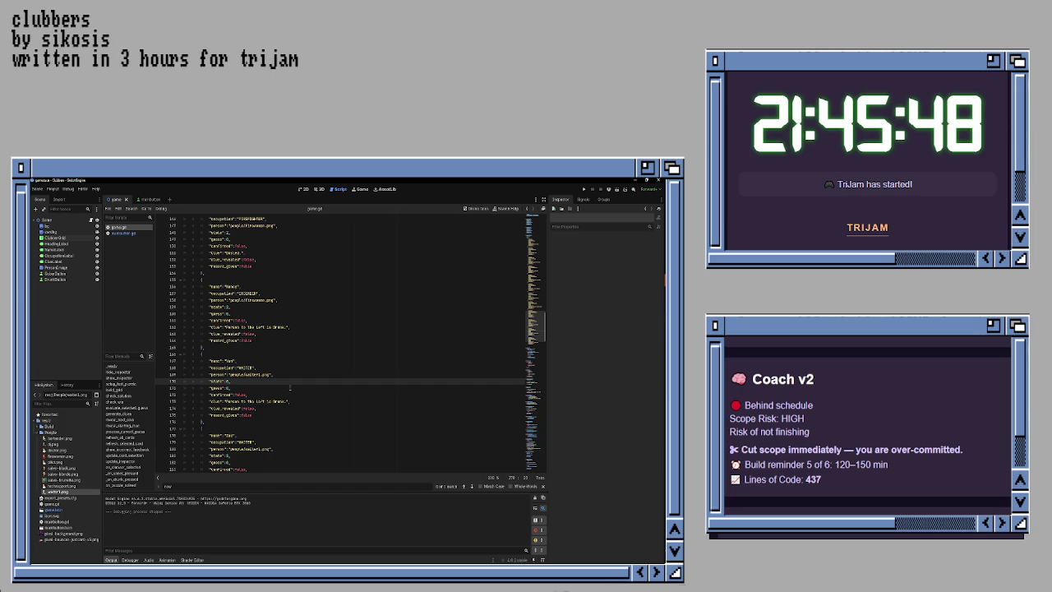
Step: Run the game to test the new writer and waiter clubbers, then close it
{"action": "key", "text": "F5"}
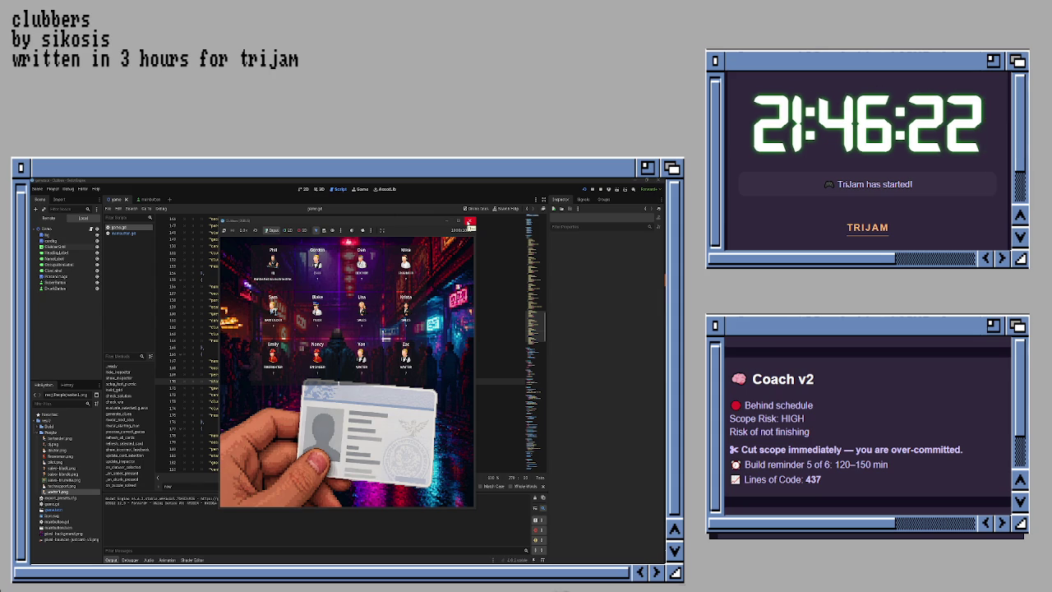
{"action": "left_click", "coordinate": [469, 224]}
{"action": "left_click", "coordinate": [305, 353]}
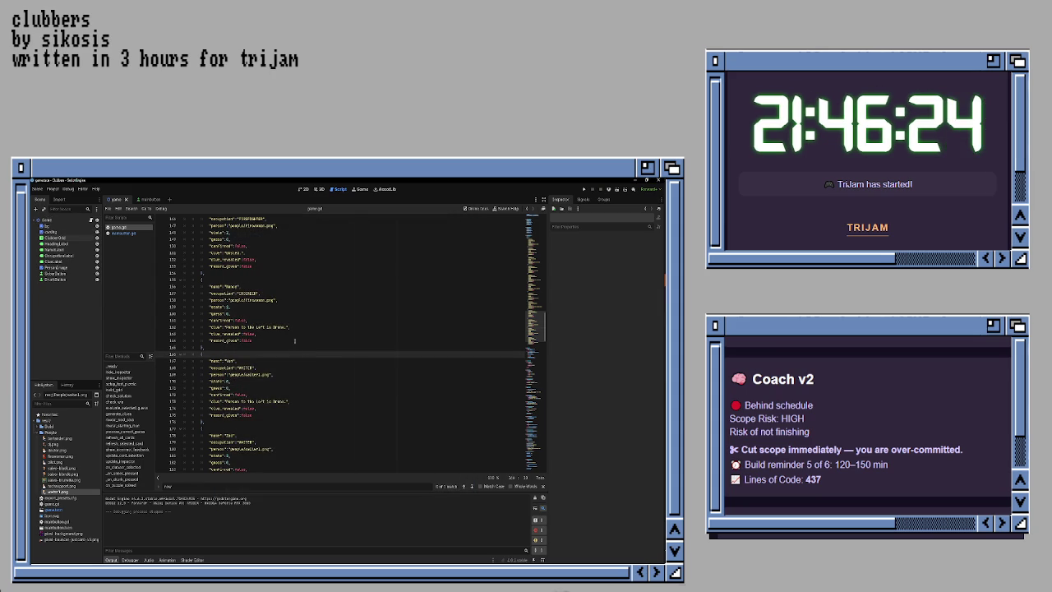
Step: Extend the neighbours clue on line 129 with 'again the mailman'
{"action": "scroll", "coordinate": [296, 341], "scroll_direction": "up", "scroll_amount": 8}
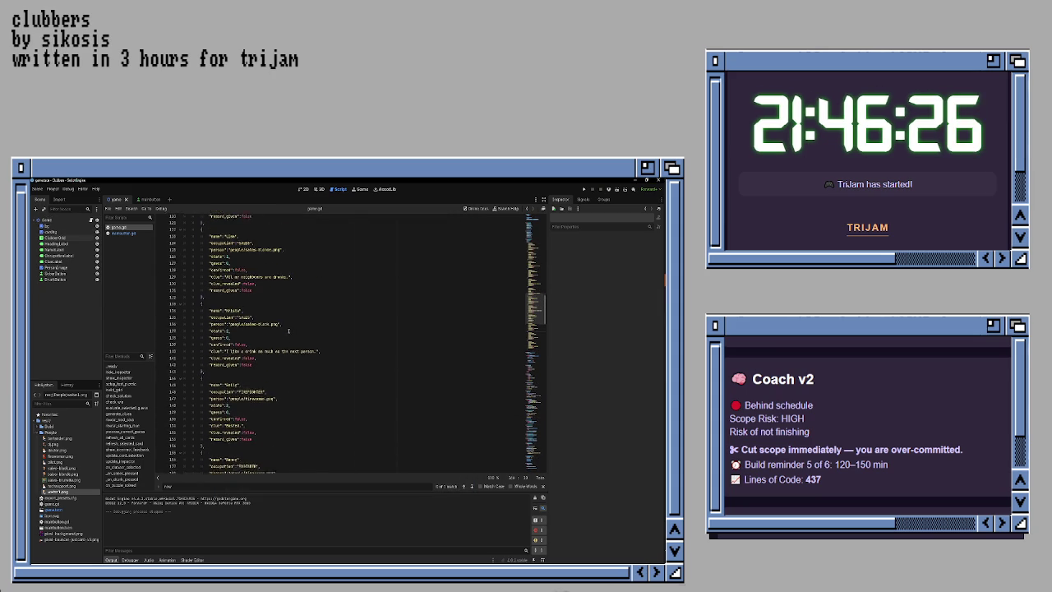
{"action": "scroll", "coordinate": [288, 330], "scroll_direction": "up", "scroll_amount": 4}
{"action": "left_click", "coordinate": [296, 327]}
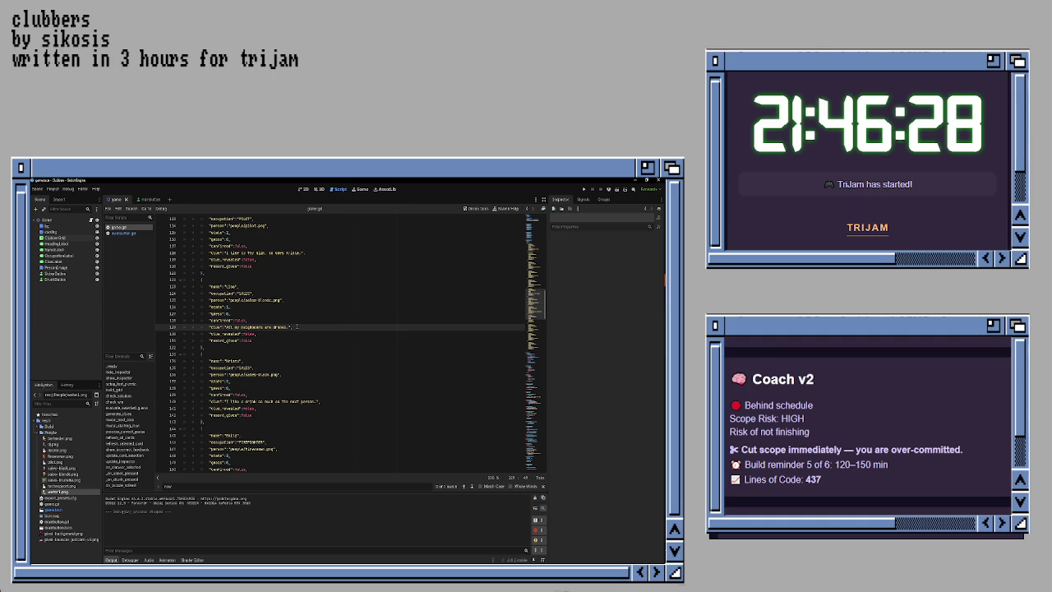
{"action": "type", "text": "again"}
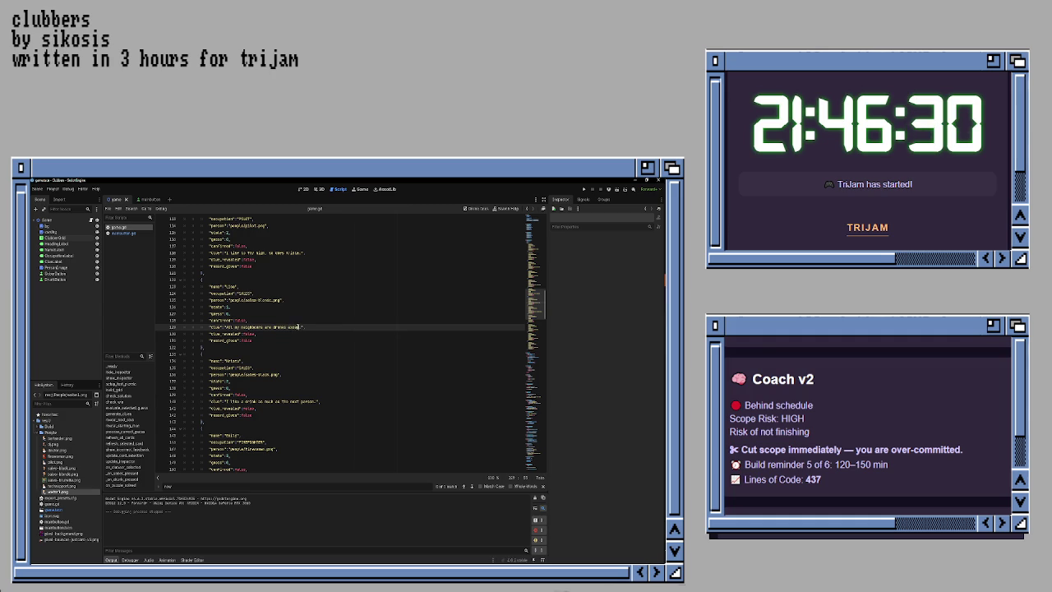
{"action": "type", "text": " the mal"}
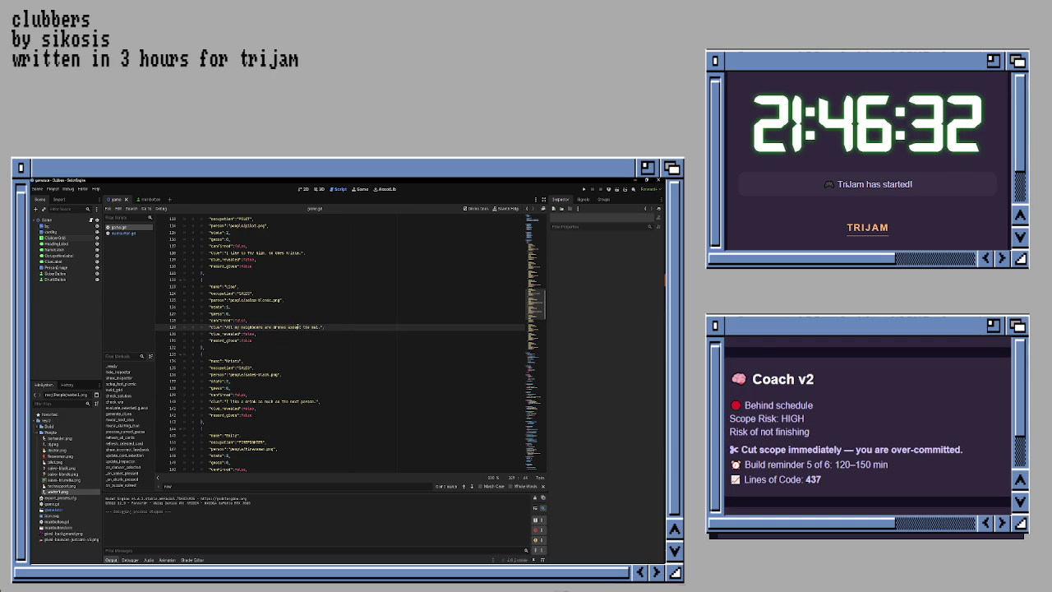
{"action": "type", "text": "lman"}
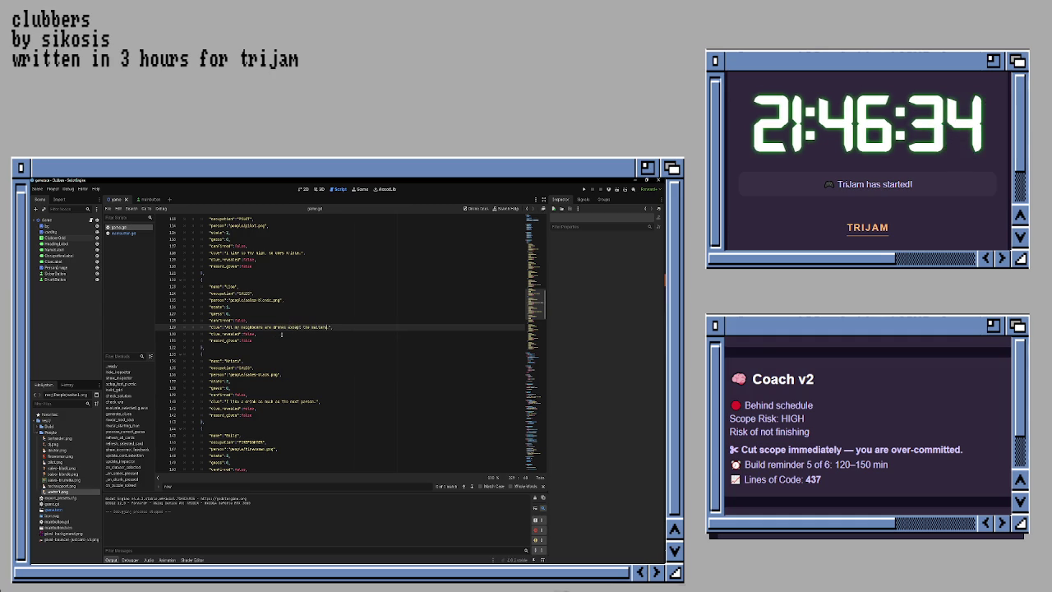
Step: Run the game to check the revised neighbours clue, then close the game window
{"action": "scroll", "coordinate": [245, 334], "scroll_direction": "down", "scroll_amount": 5}
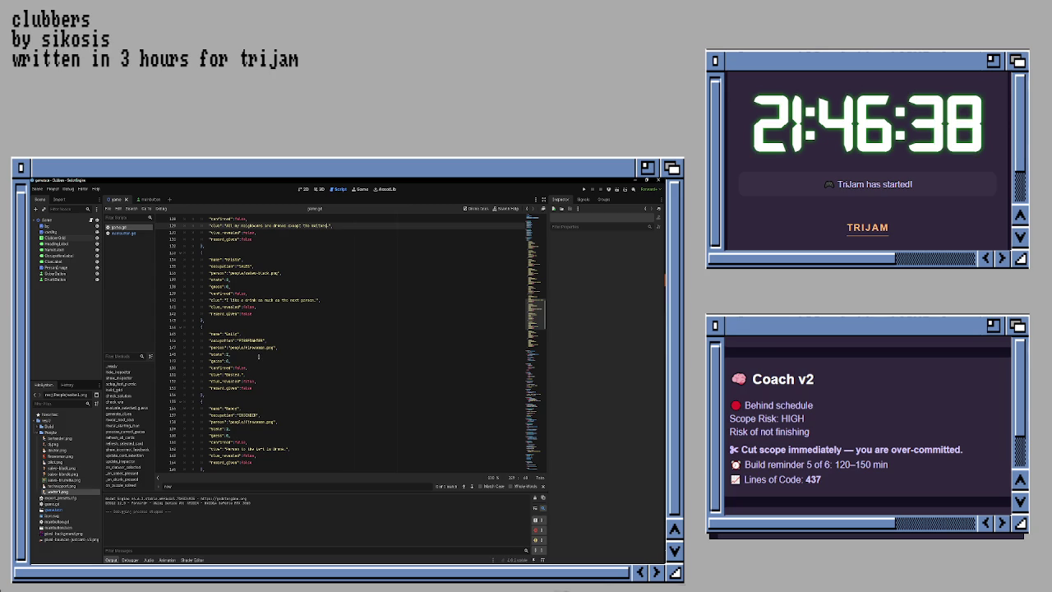
{"action": "key", "text": "F5"}
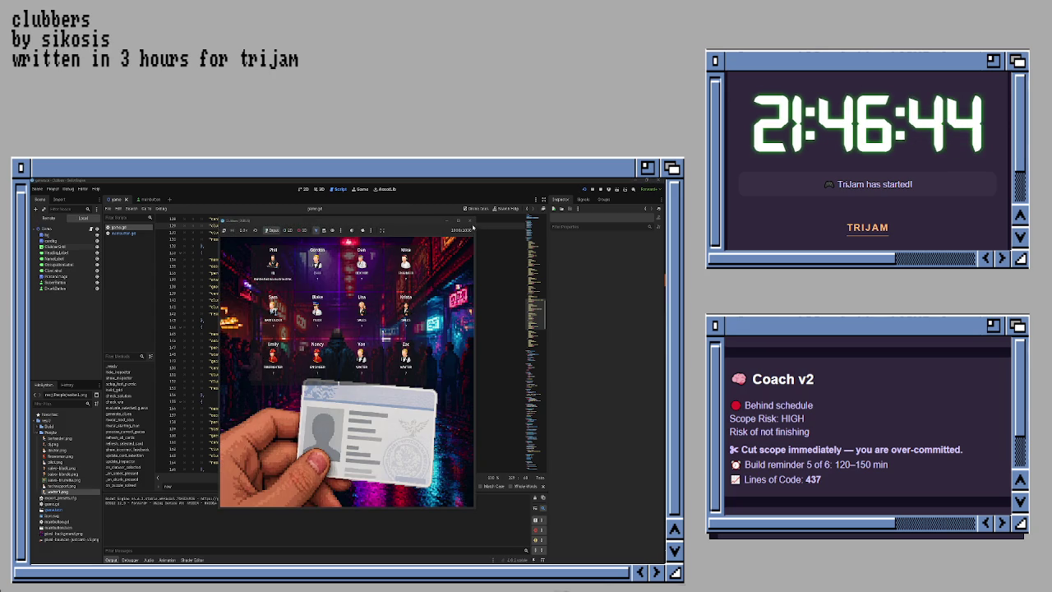
{"action": "left_click", "coordinate": [471, 222]}
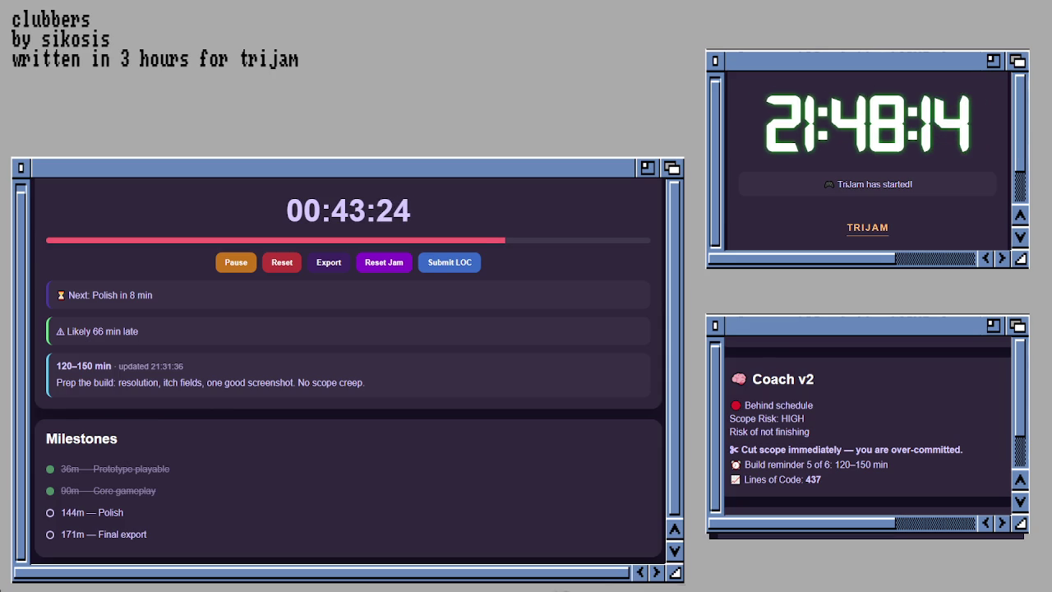
Step: Play through the clubber ID check in the running game, then close it
{"action": "scroll", "coordinate": [349, 370], "scroll_direction": "down", "scroll_amount": 5}
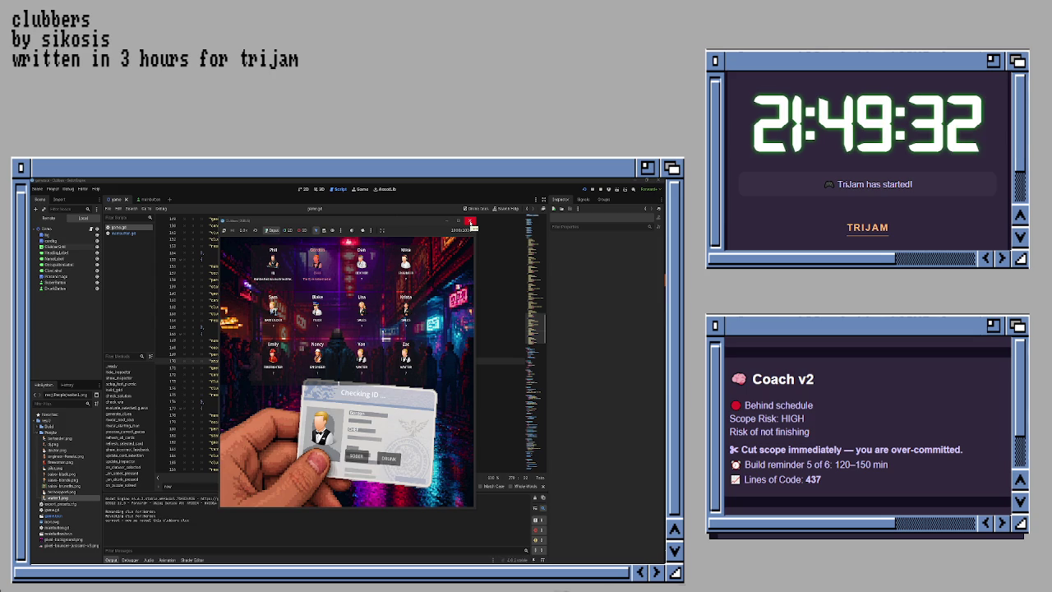
{"action": "left_click", "coordinate": [471, 222]}
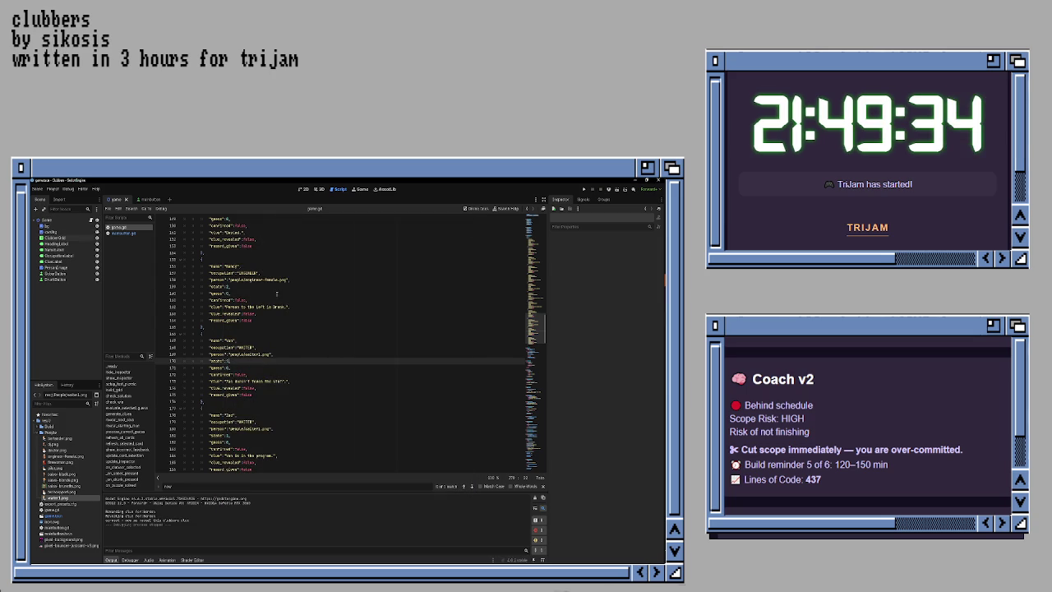
Step: Replace the Bartender clue on line 63 with 'The waiters are clean. I can vouch for them.' and save
{"action": "scroll", "coordinate": [277, 294], "scroll_direction": "up", "scroll_amount": 5}
{"action": "scroll", "coordinate": [276, 288], "scroll_direction": "up", "scroll_amount": 12}
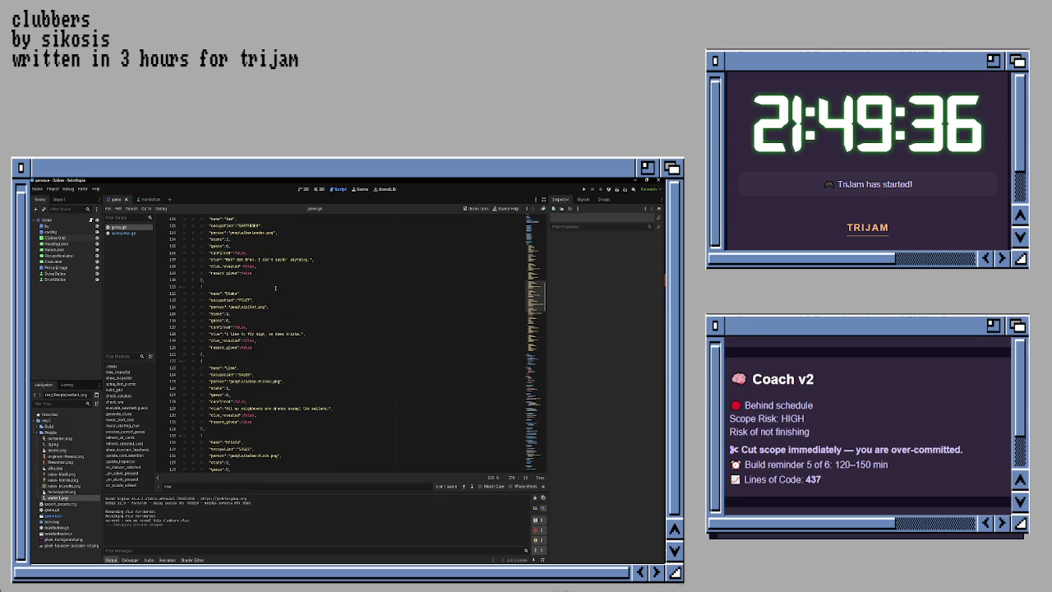
{"action": "scroll", "coordinate": [276, 288], "scroll_direction": "up", "scroll_amount": 12}
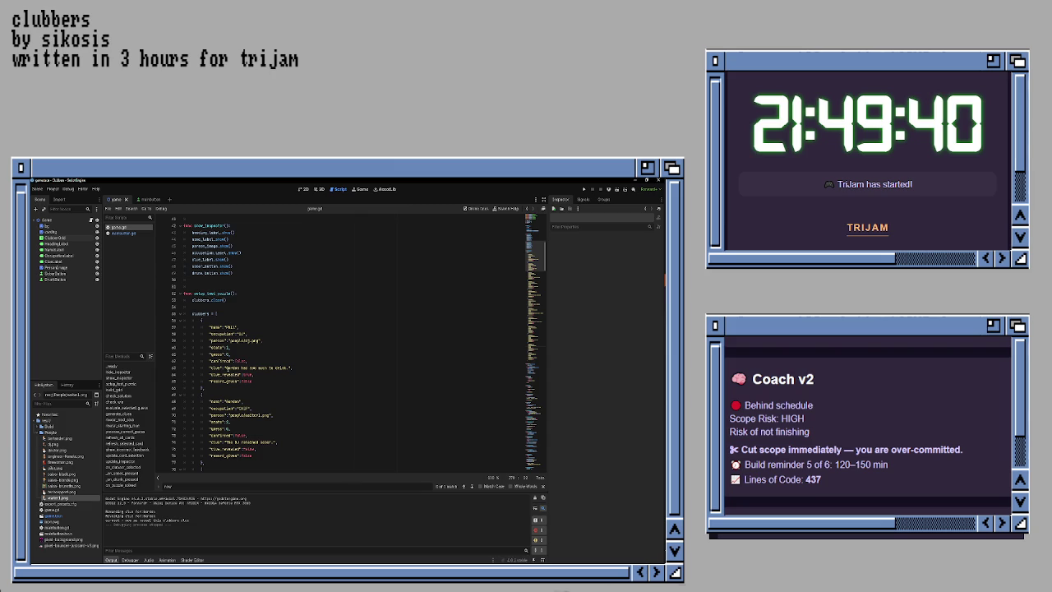
{"action": "left_click_drag", "start_coordinate": [225, 368], "coordinate": [288, 368]}
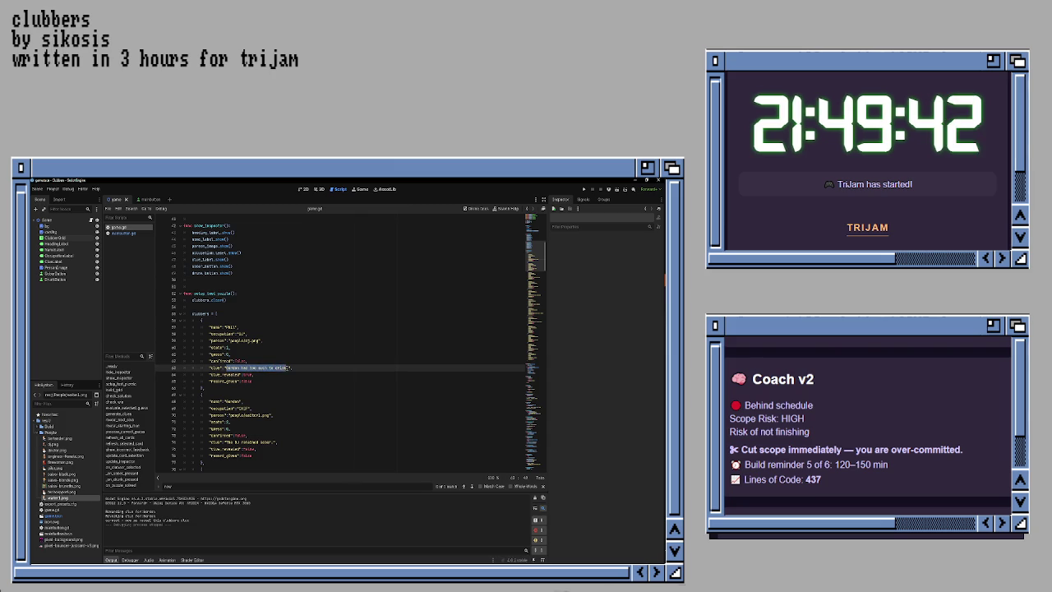
{"action": "type", "text": "The"}
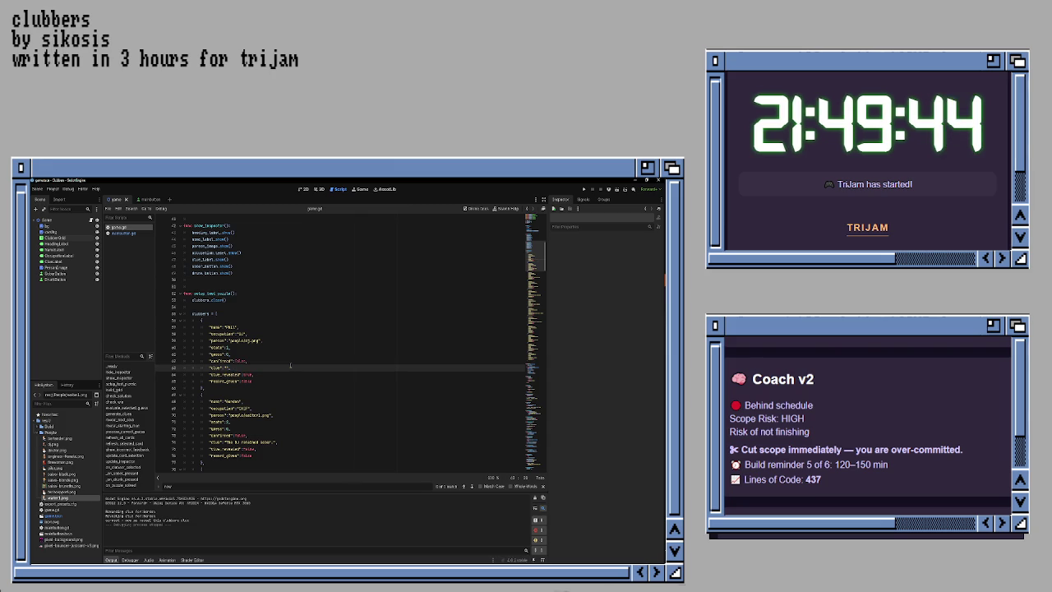
{"action": "type", "text": " wo"}
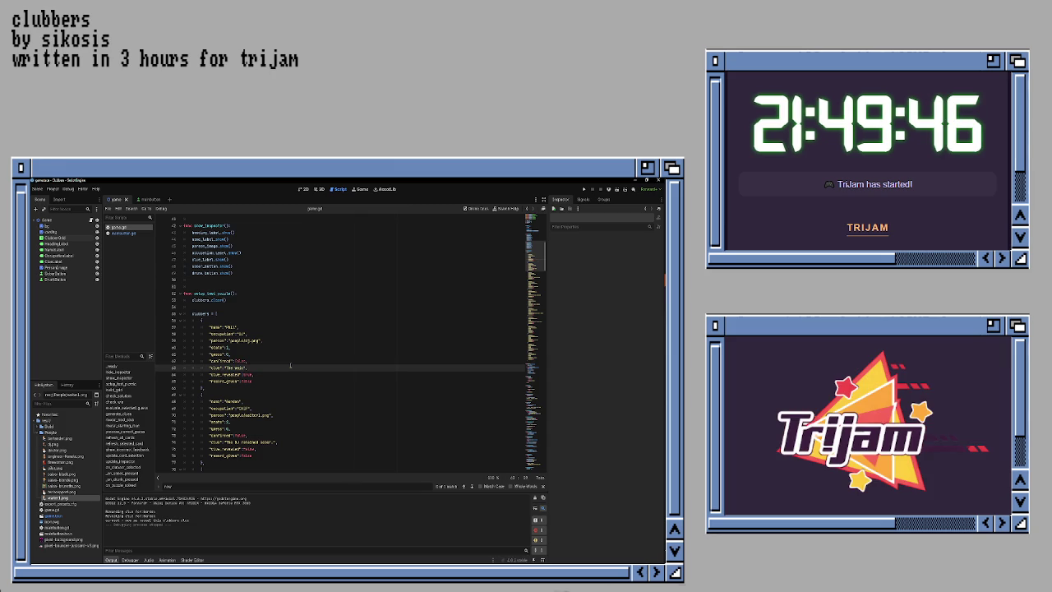
{"action": "type", "text": "ers are closed"}
{"action": "type", "text": ". I can"}
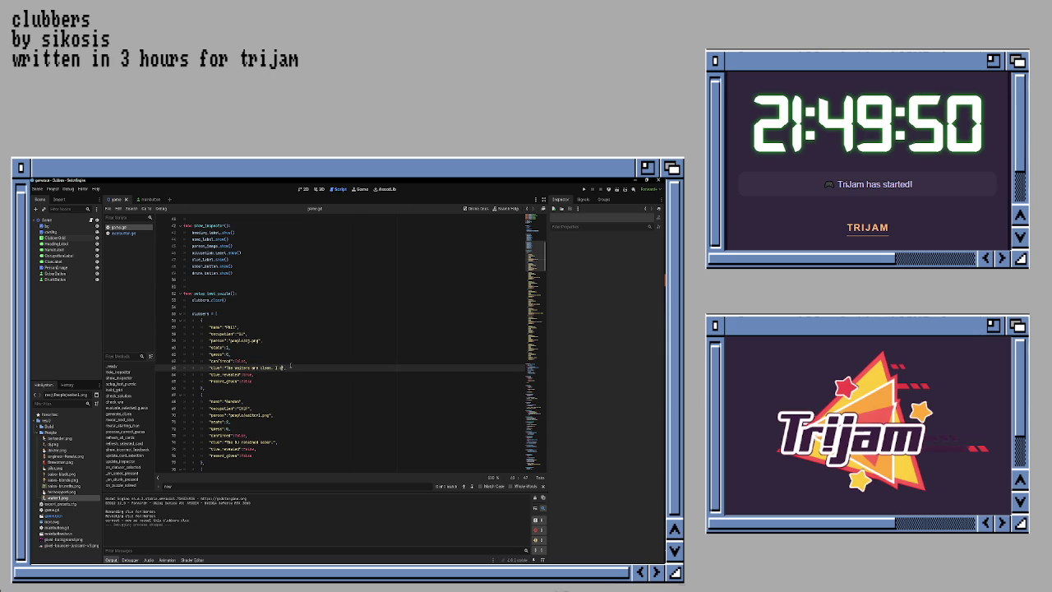
{"action": "type", "text": "'t"}
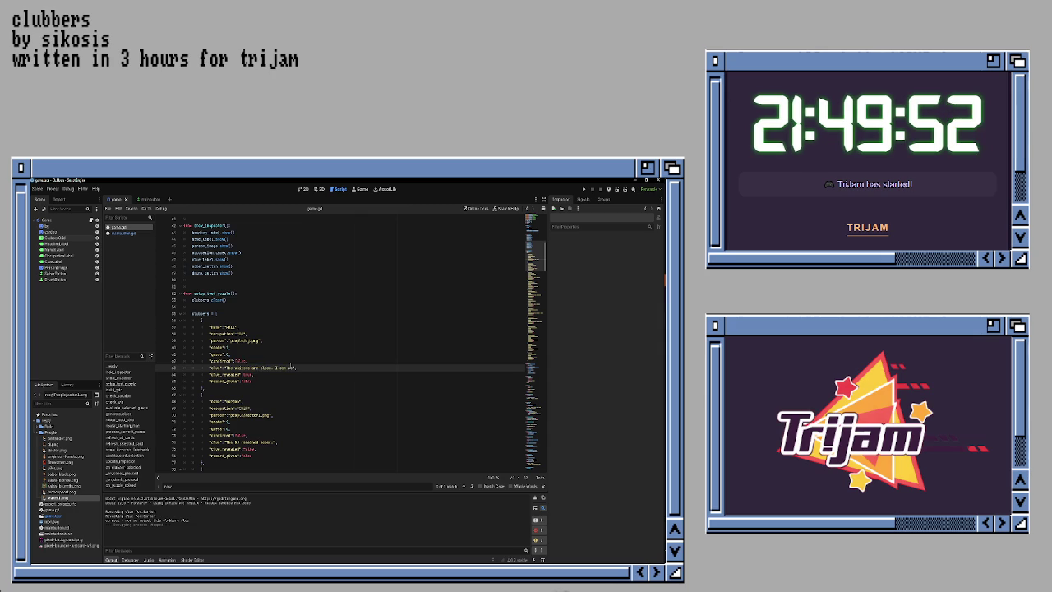
{"action": "type", "text": "tch for it"}
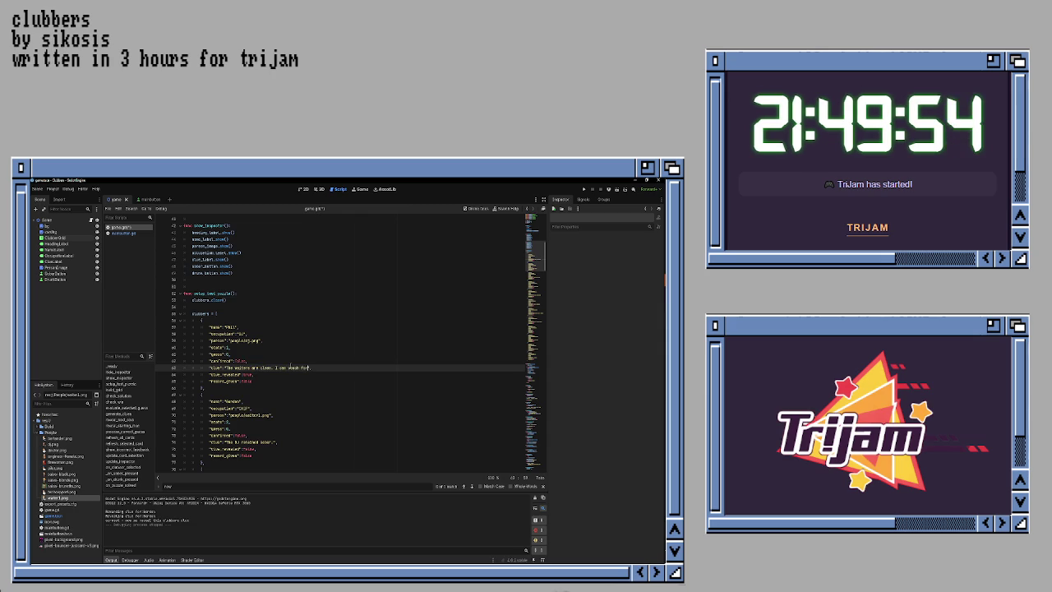
{"action": "type", "text": "."}
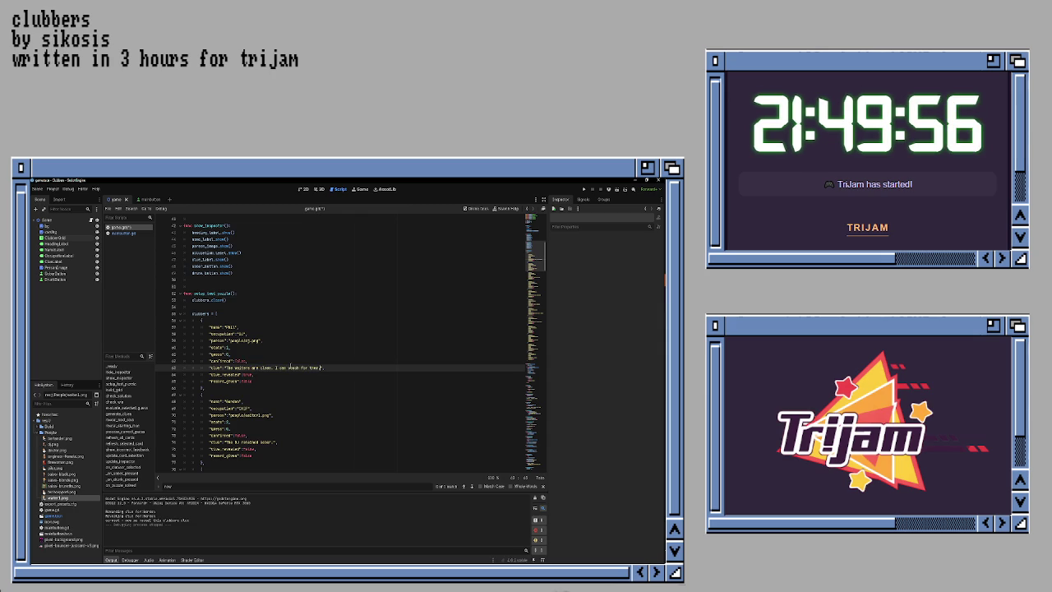
{"action": "key", "text": "ctrl+s"}
{"action": "key", "text": "F5"}
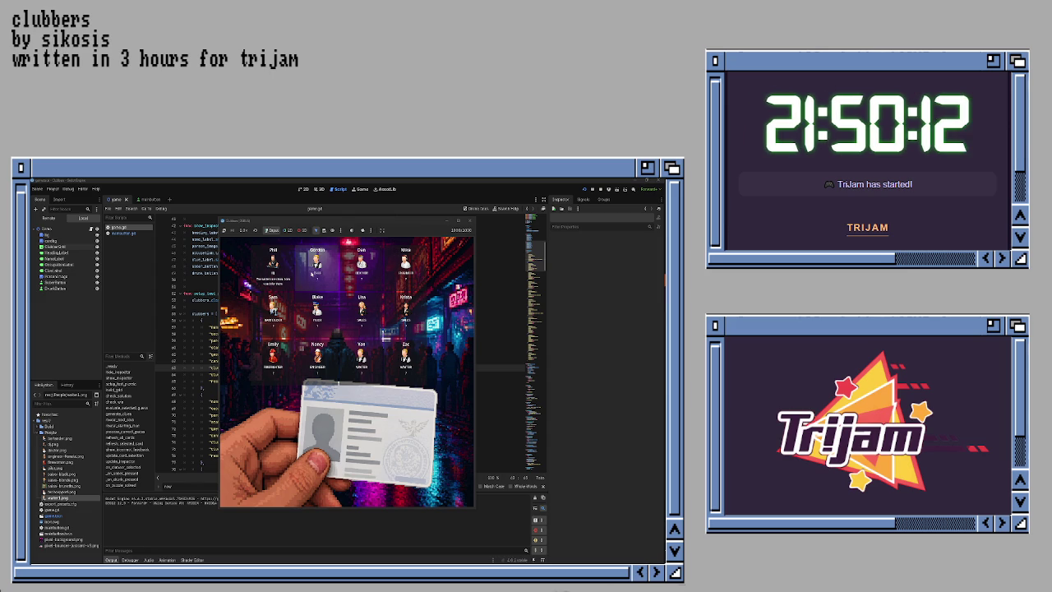
{"action": "left_click", "coordinate": [317, 263]}
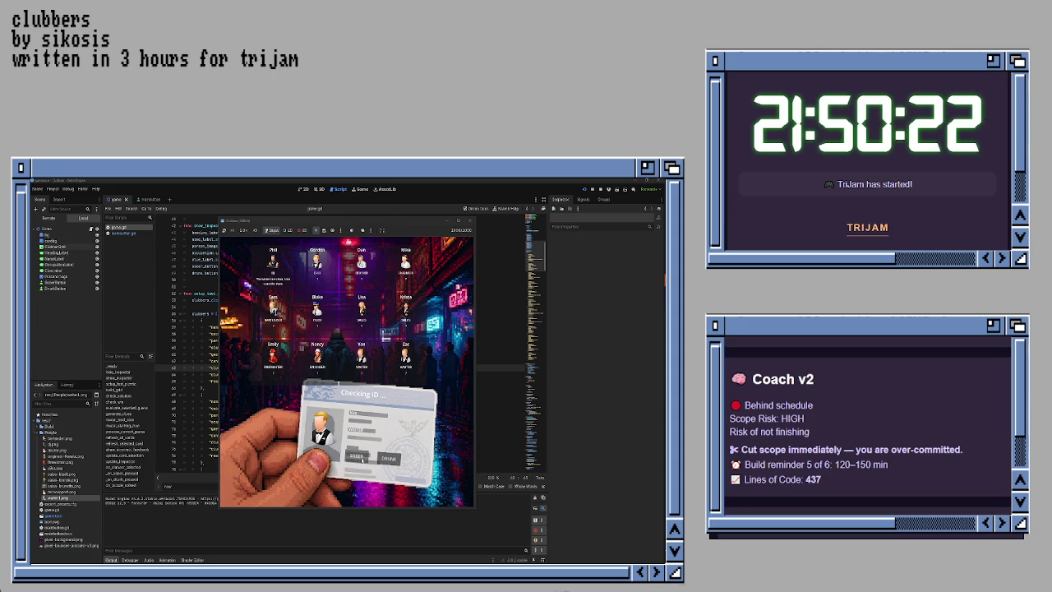
{"action": "left_click", "coordinate": [361, 458]}
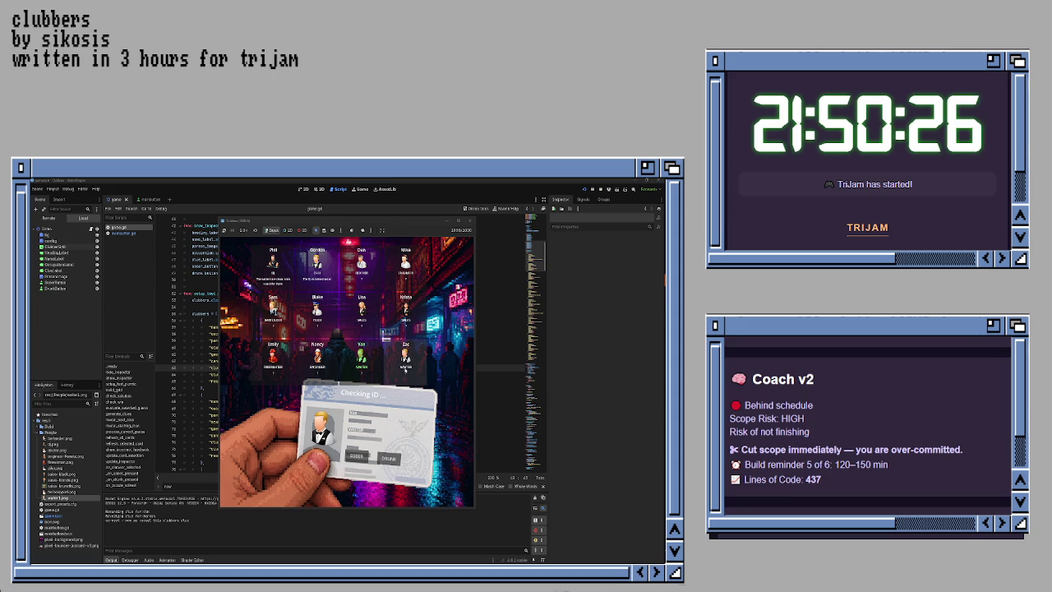
{"action": "left_click", "coordinate": [357, 457]}
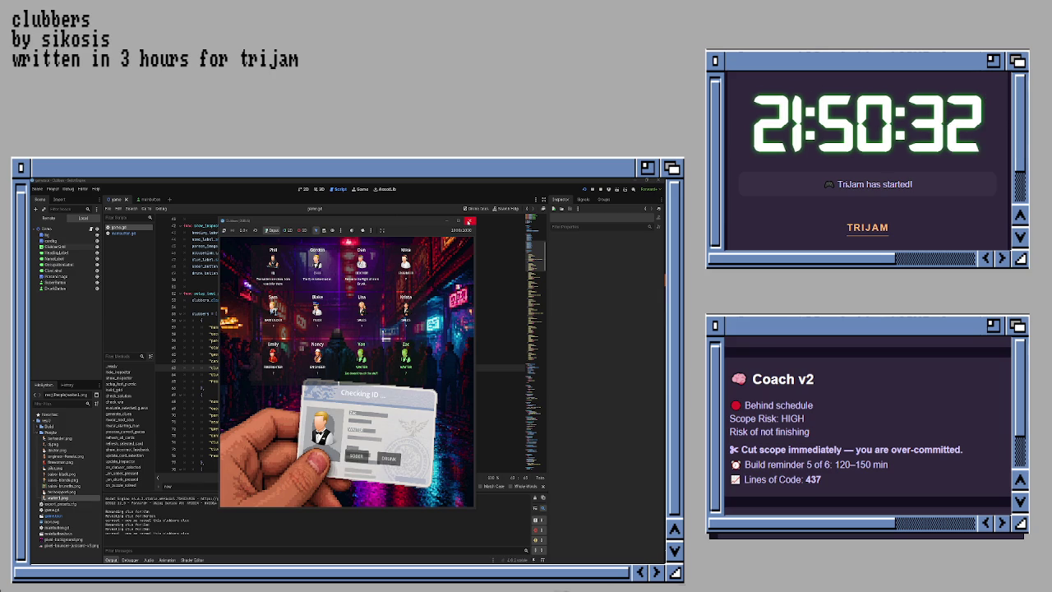
{"action": "left_click", "coordinate": [469, 222]}
{"action": "scroll", "coordinate": [345, 329], "scroll_direction": "up", "scroll_amount": 10}
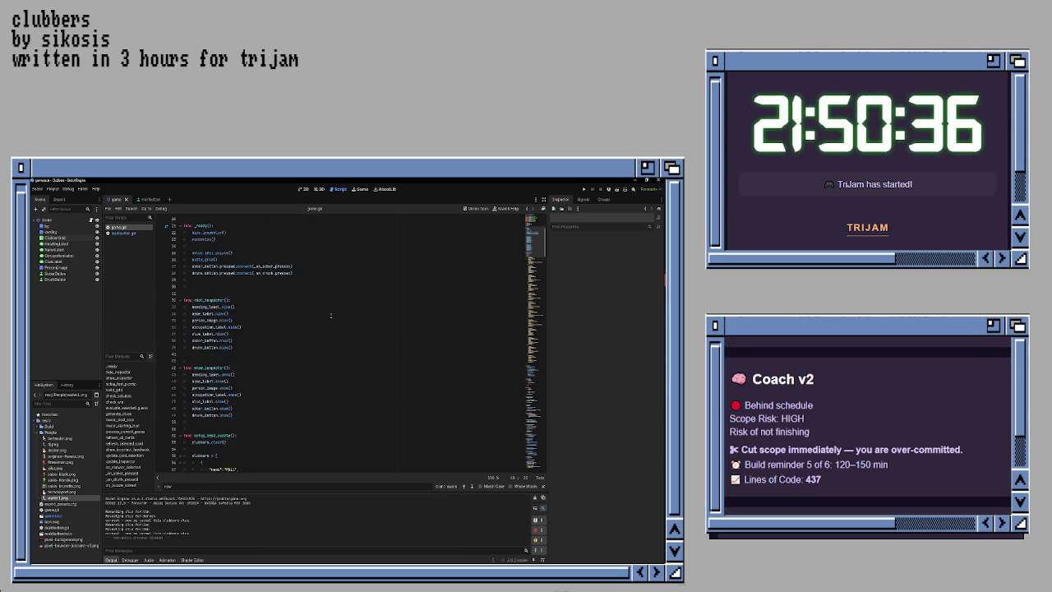
{"action": "left_click", "coordinate": [330, 306]}
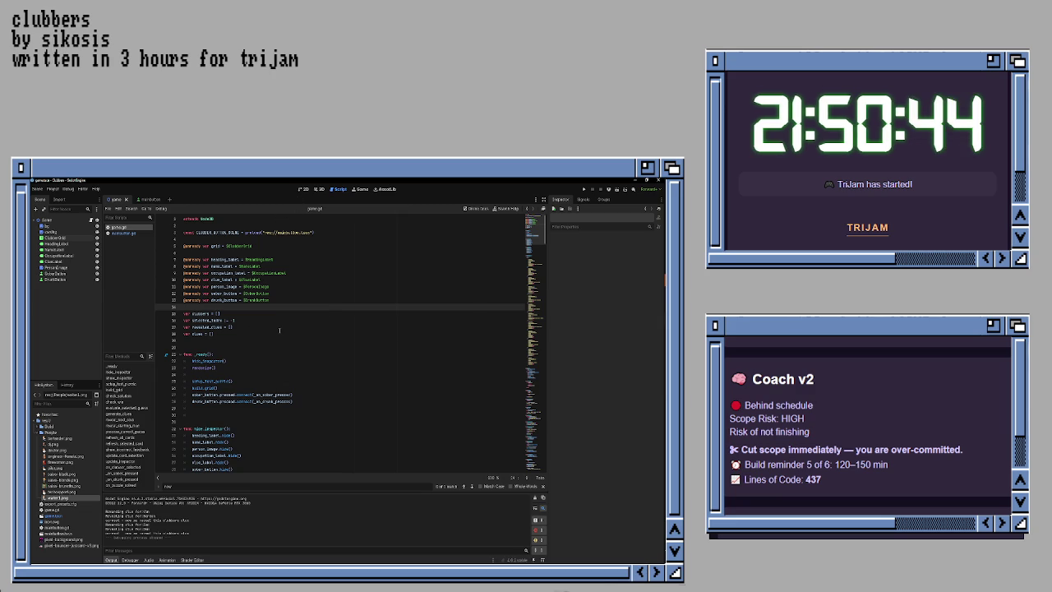
{"action": "key", "text": "F5"}
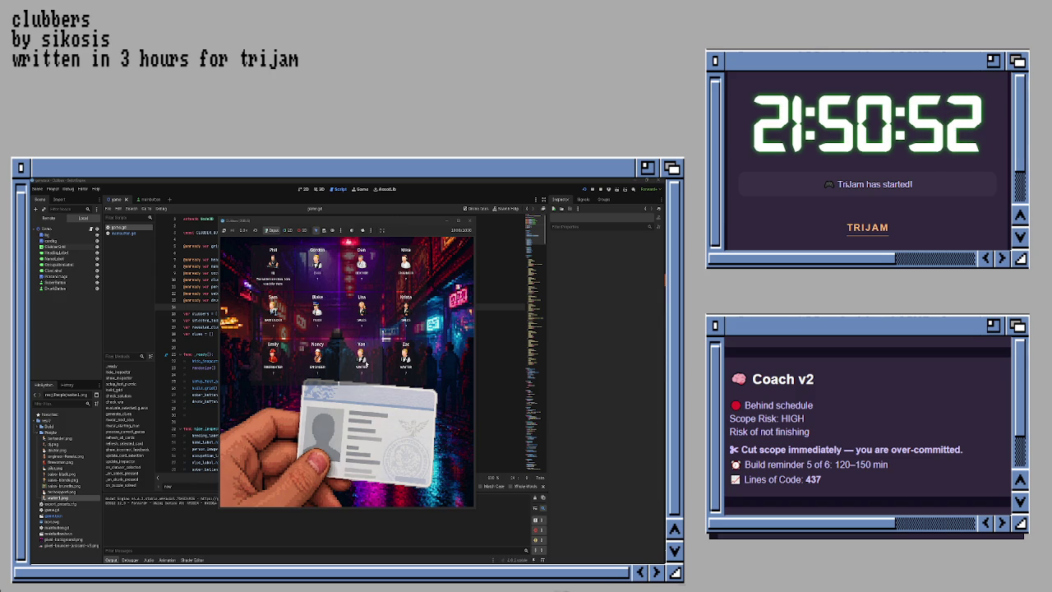
{"action": "left_click", "coordinate": [365, 362]}
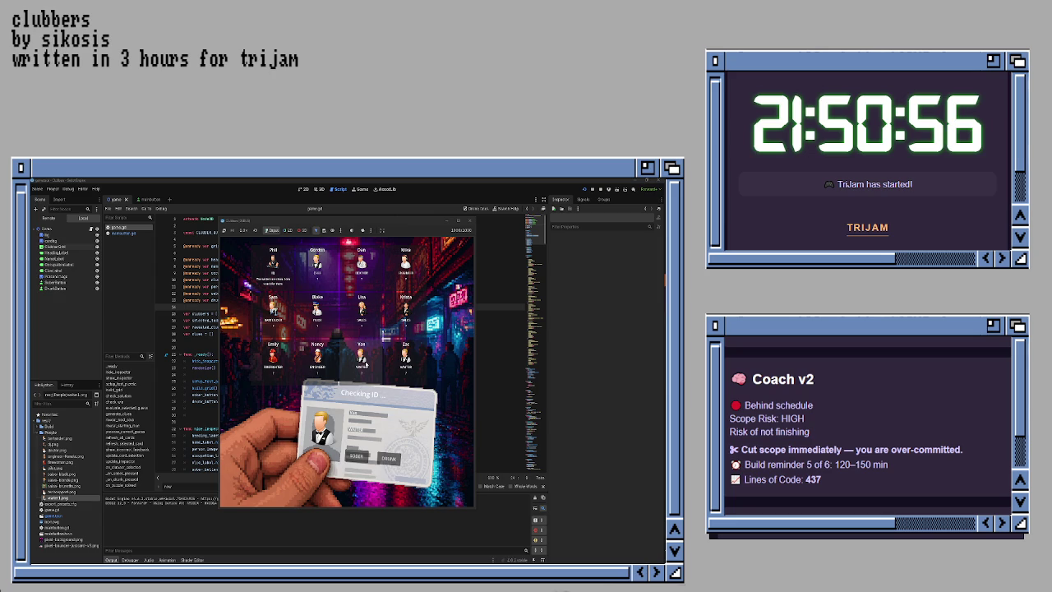
{"action": "left_click", "coordinate": [357, 455]}
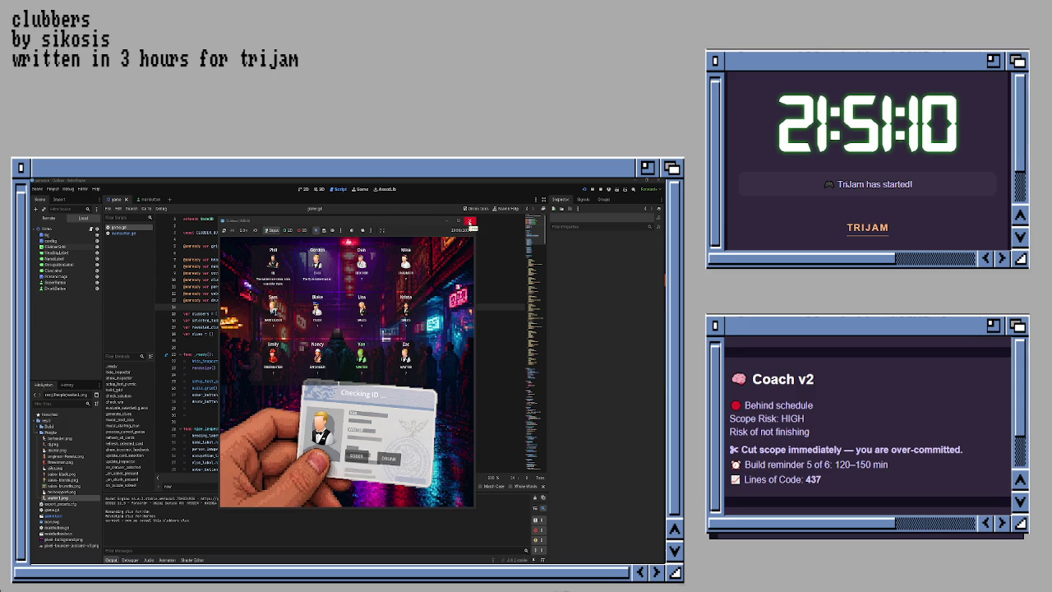
{"action": "left_click", "coordinate": [471, 222]}
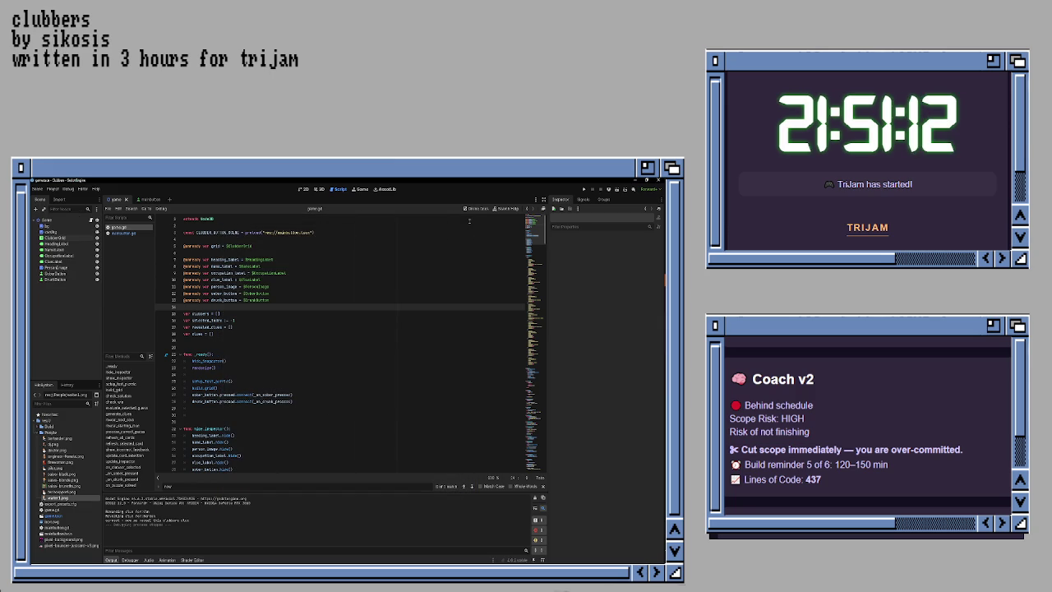
Step: Return to game.gd and scroll down to the reveal_next_clue loop around line 251
{"action": "left_click", "coordinate": [344, 339]}
{"action": "scroll", "coordinate": [344, 317], "scroll_direction": "down", "scroll_amount": 10}
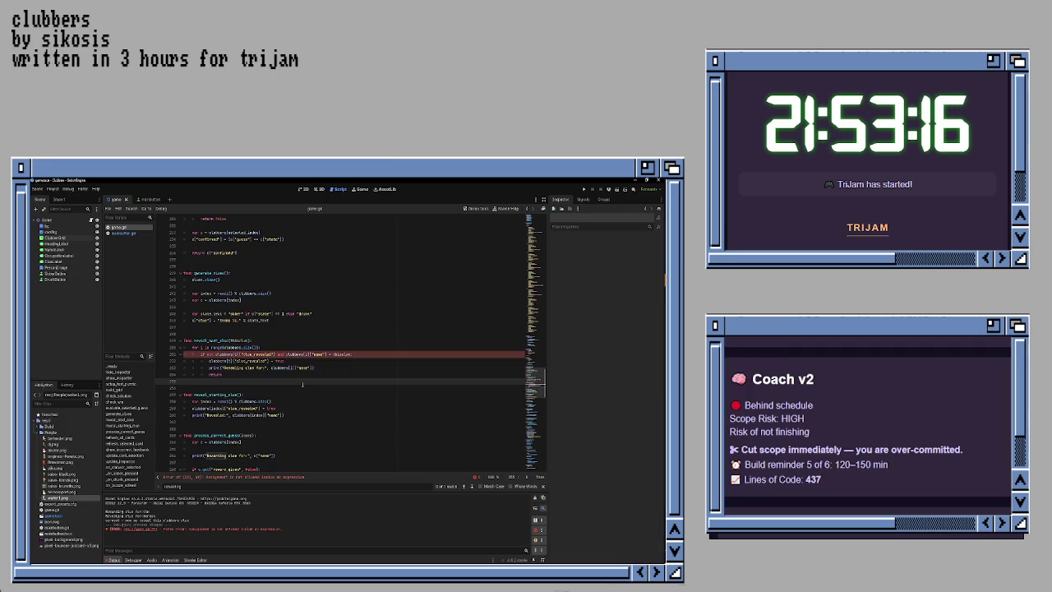
{"action": "left_click", "coordinate": [290, 367]}
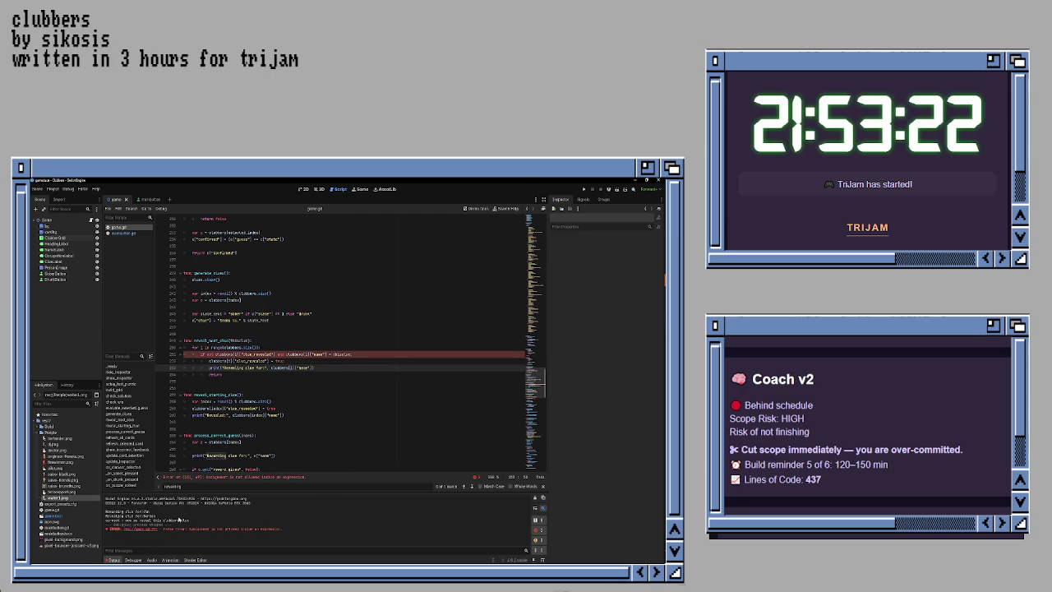
Step: Change the = on line 251 to ==, save game.gd, and run the game
{"action": "left_click", "coordinate": [331, 354]}
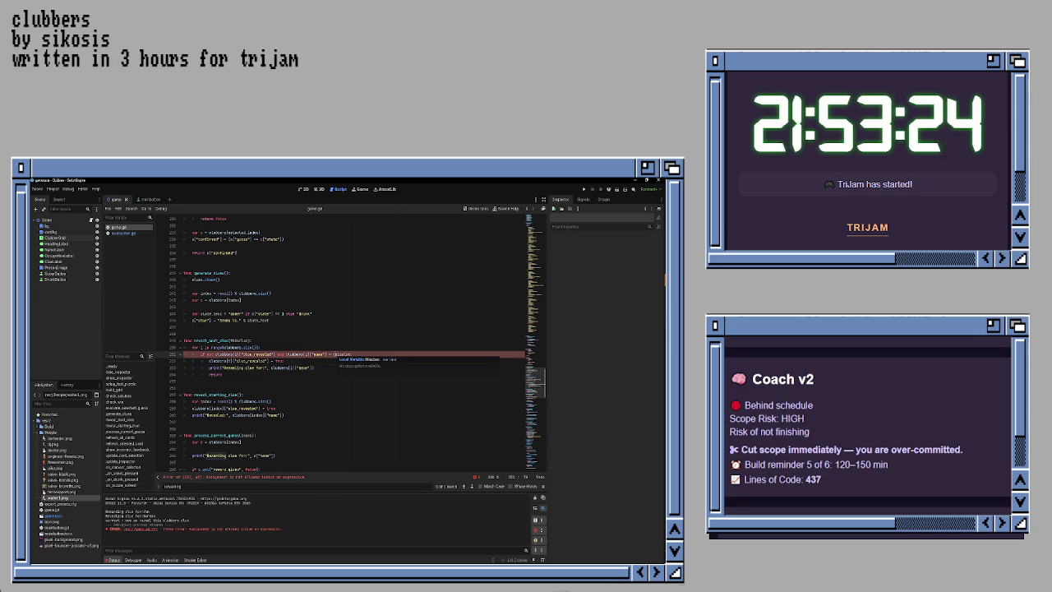
{"action": "type", "text": "="}
{"action": "left_click", "coordinate": [288, 375]}
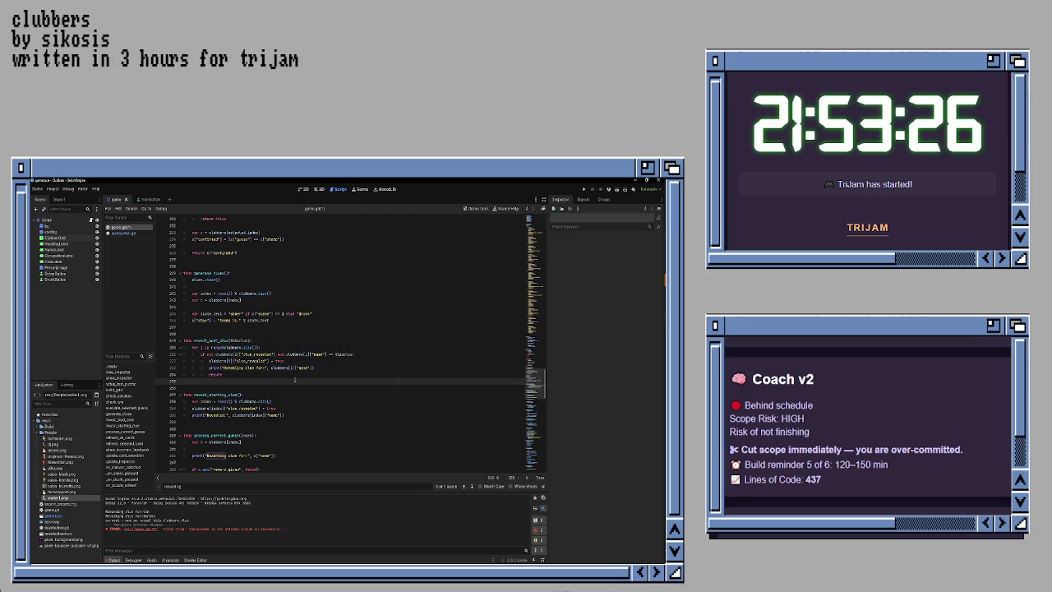
{"action": "key", "text": "ctrl+s"}
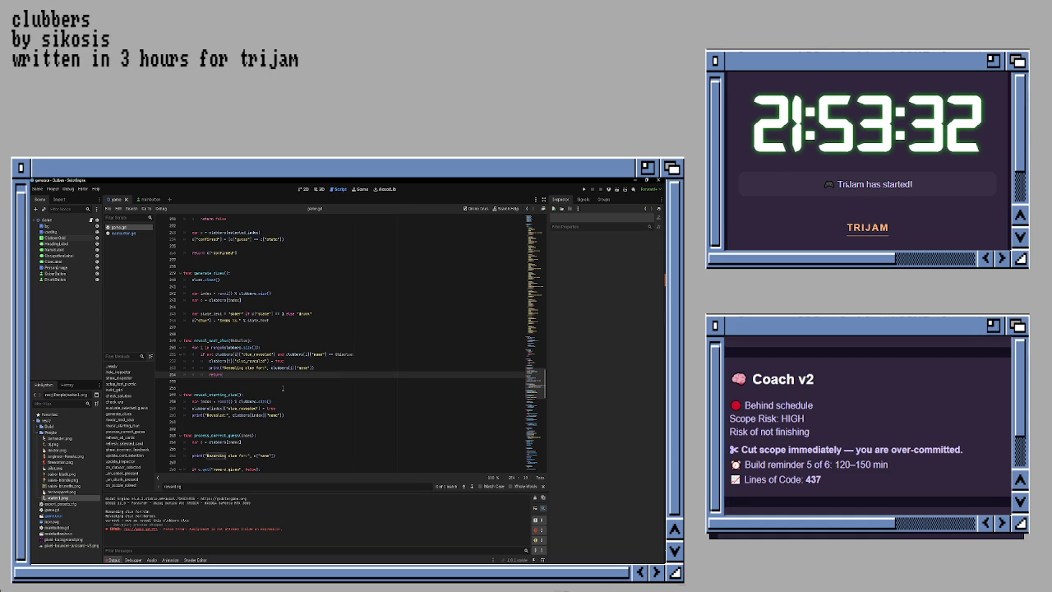
{"action": "key", "text": "F5"}
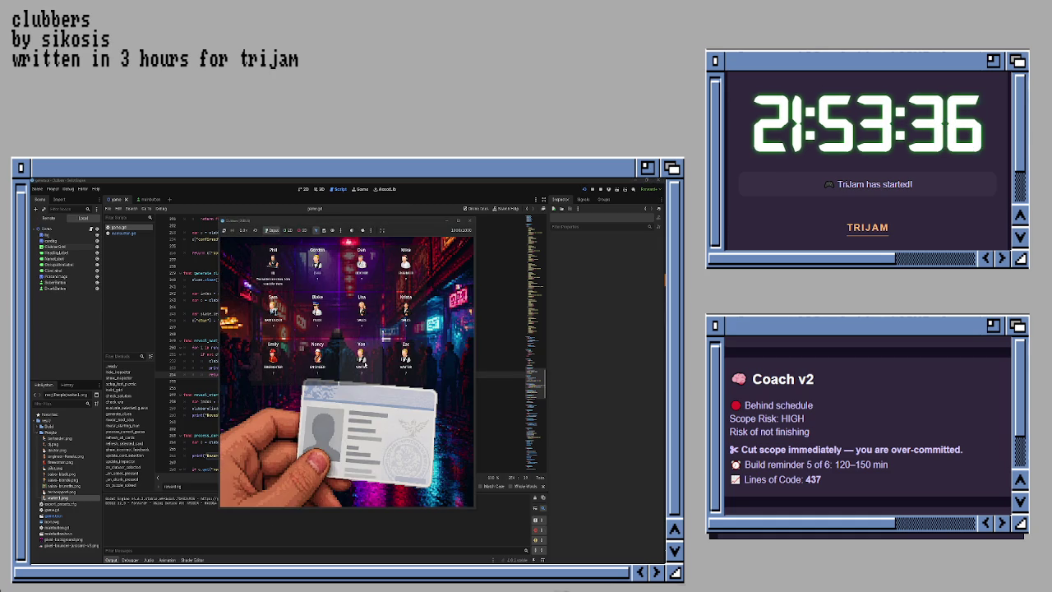
Step: Judge Yan and Zac as SOBER in the game, then close it and scroll up in game.gd
{"action": "left_click", "coordinate": [364, 363]}
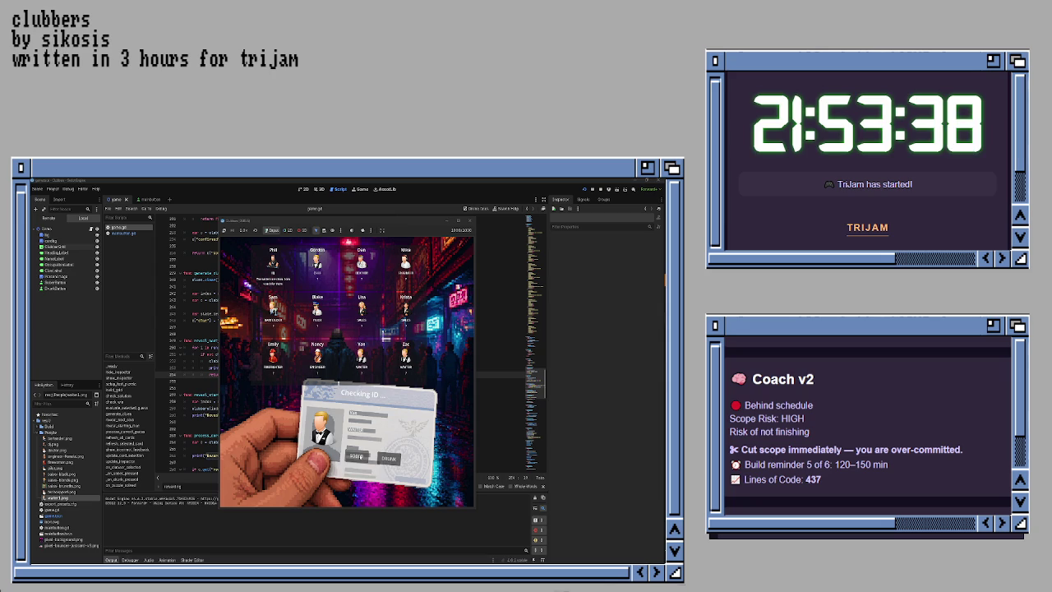
{"action": "left_click", "coordinate": [355, 456]}
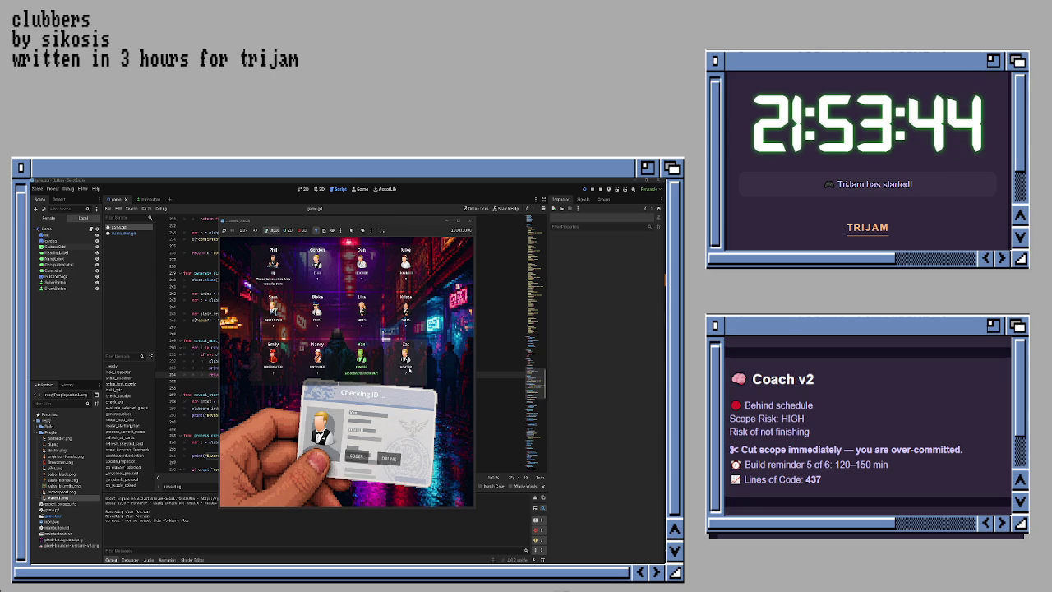
{"action": "left_click", "coordinate": [357, 455]}
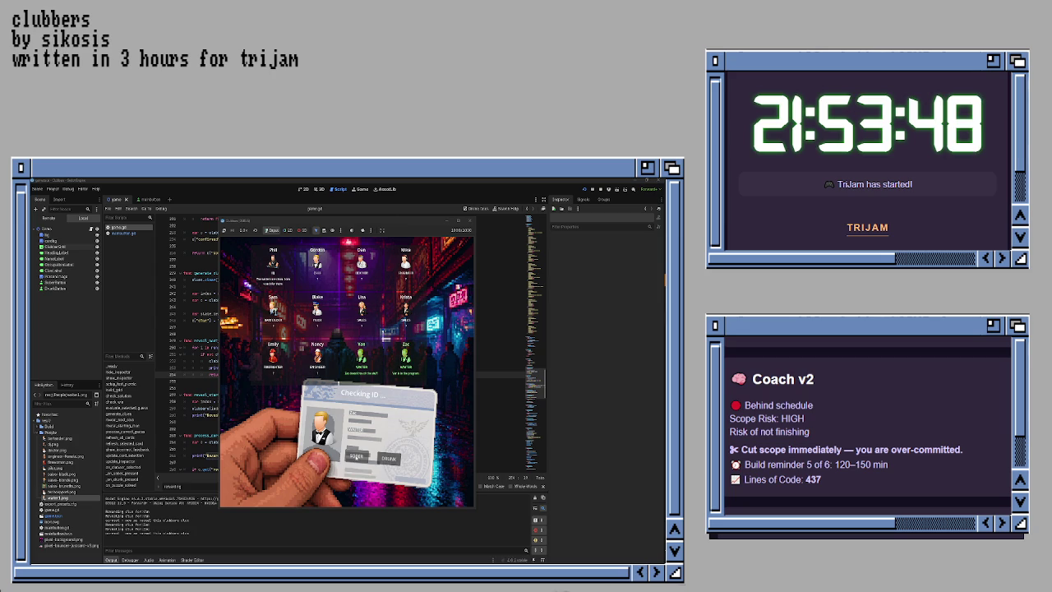
{"action": "left_click", "coordinate": [468, 221]}
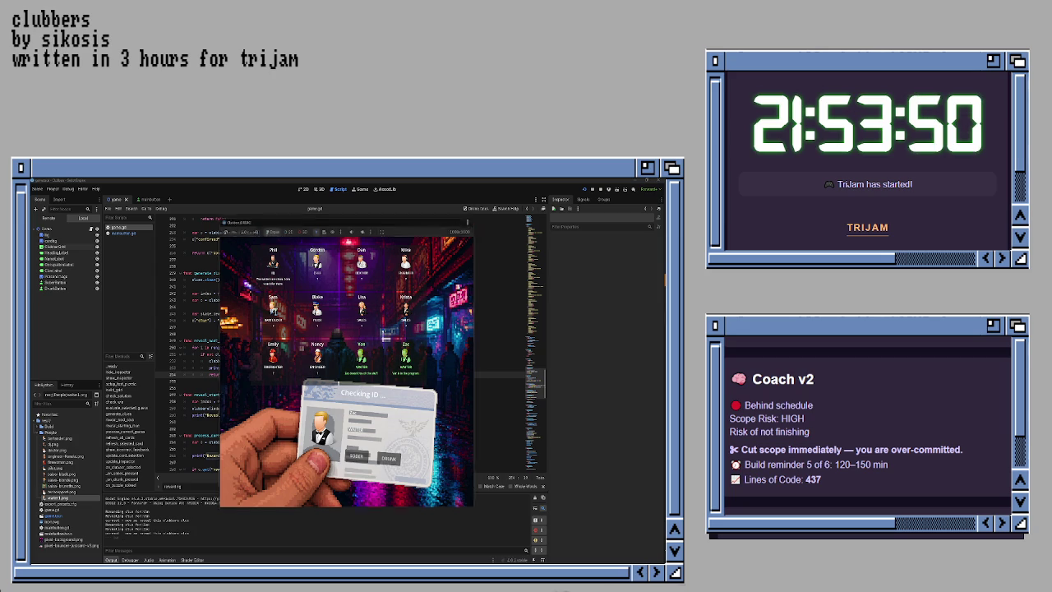
{"action": "left_click", "coordinate": [468, 221]}
{"action": "scroll", "coordinate": [248, 306], "scroll_direction": "up", "scroll_amount": 5}
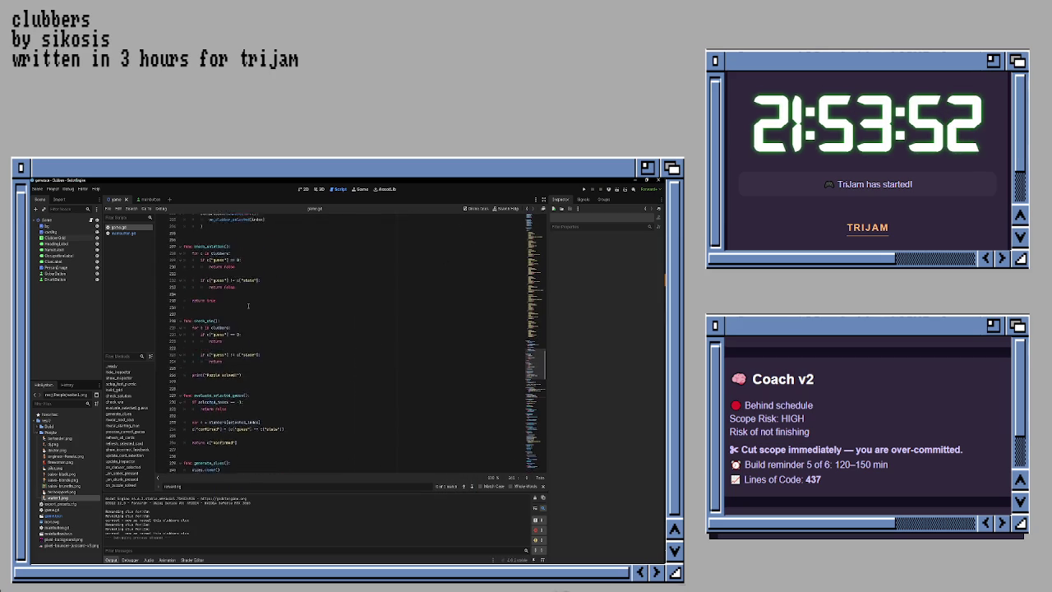
{"action": "scroll", "coordinate": [248, 306], "scroll_direction": "up", "scroll_amount": 15}
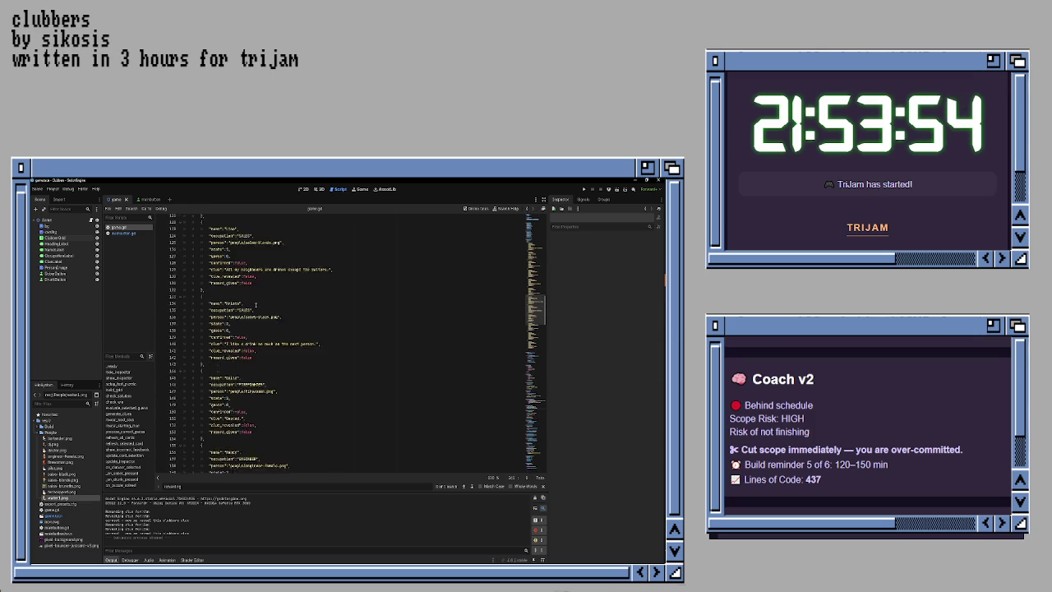
Step: Scroll to the last clubber and select the clue 'Was in the program.' on line 184
{"action": "scroll", "coordinate": [255, 305], "scroll_direction": "up", "scroll_amount": 10}
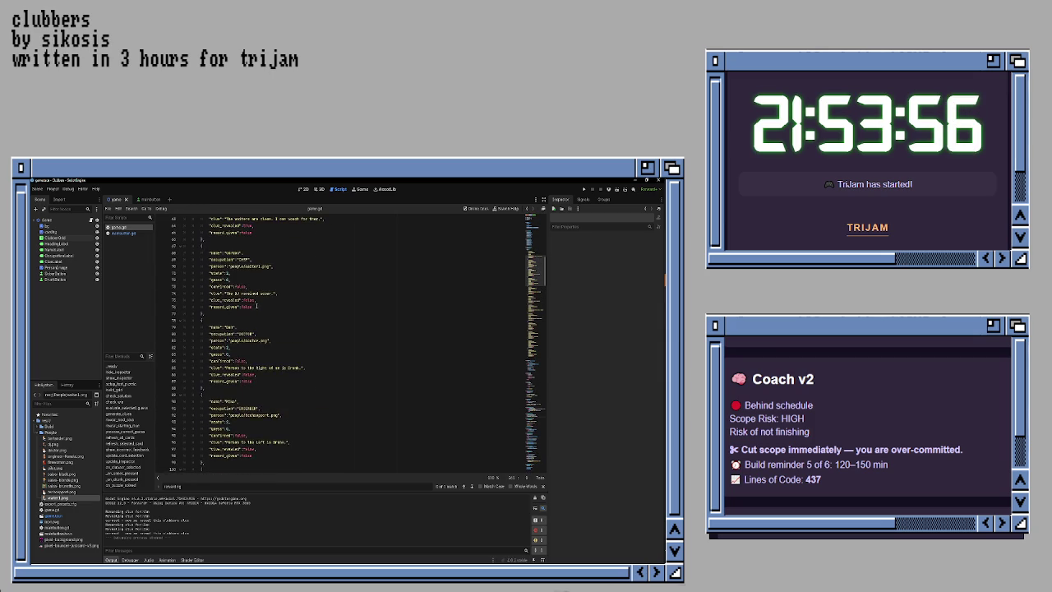
{"action": "scroll", "coordinate": [256, 306], "scroll_direction": "up", "scroll_amount": 4}
{"action": "scroll", "coordinate": [256, 306], "scroll_direction": "down", "scroll_amount": 4}
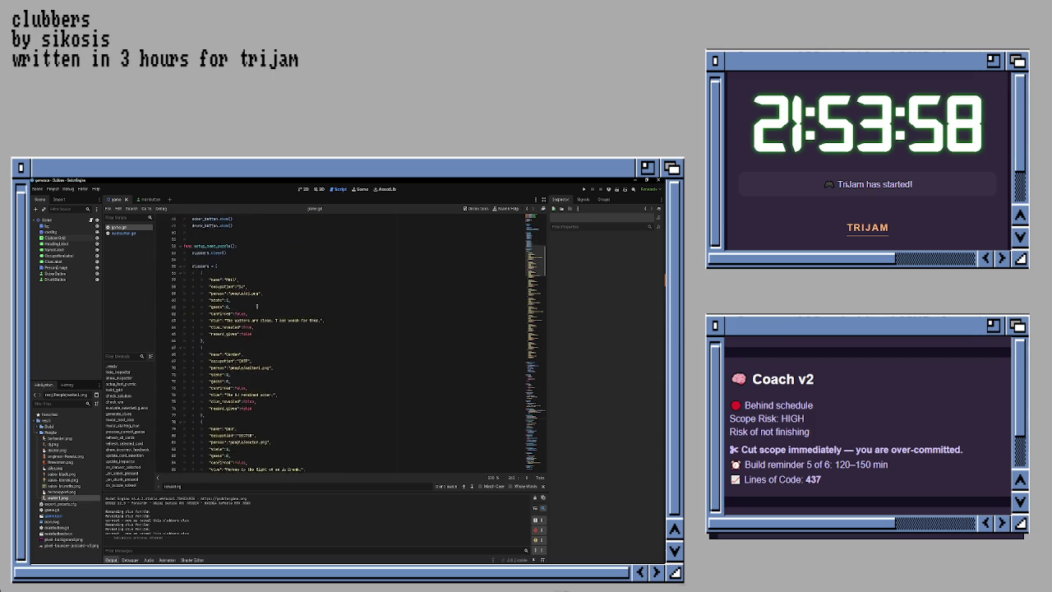
{"action": "scroll", "coordinate": [258, 306], "scroll_direction": "down", "scroll_amount": 9}
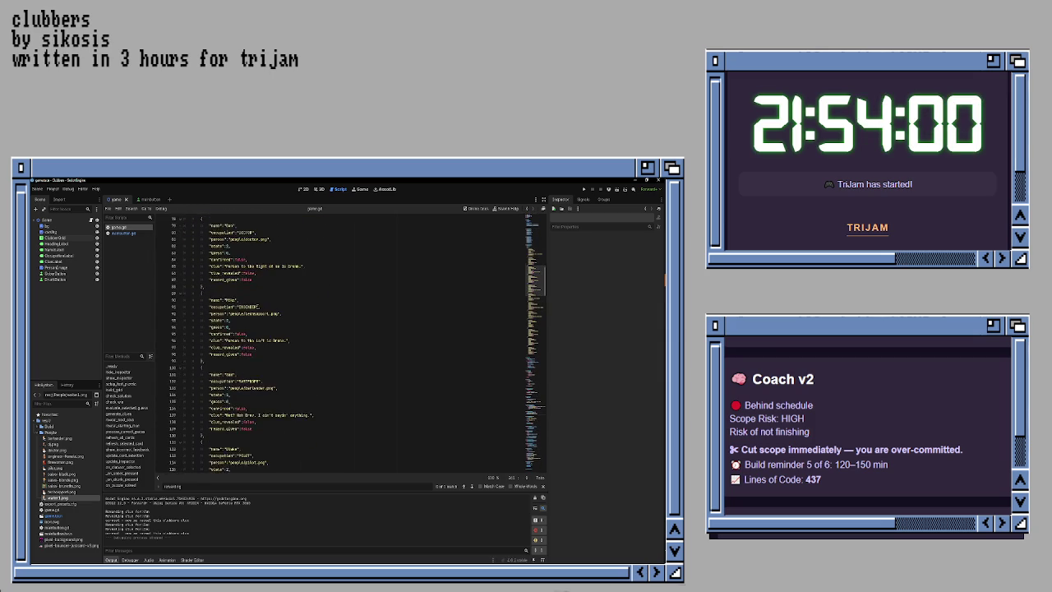
{"action": "scroll", "coordinate": [257, 306], "scroll_direction": "down", "scroll_amount": 7}
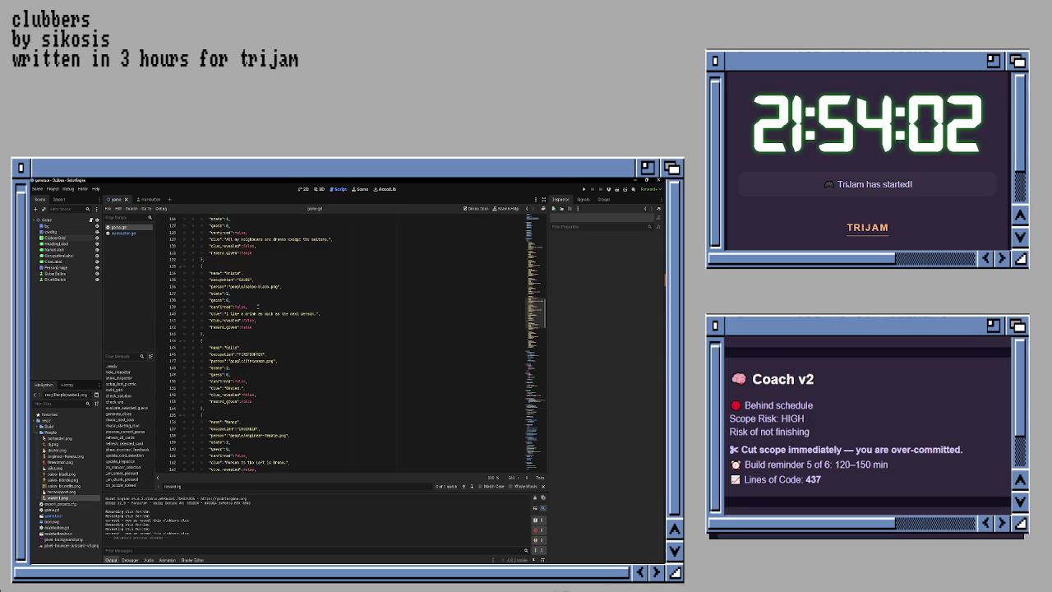
{"action": "scroll", "coordinate": [259, 306], "scroll_direction": "down", "scroll_amount": 4}
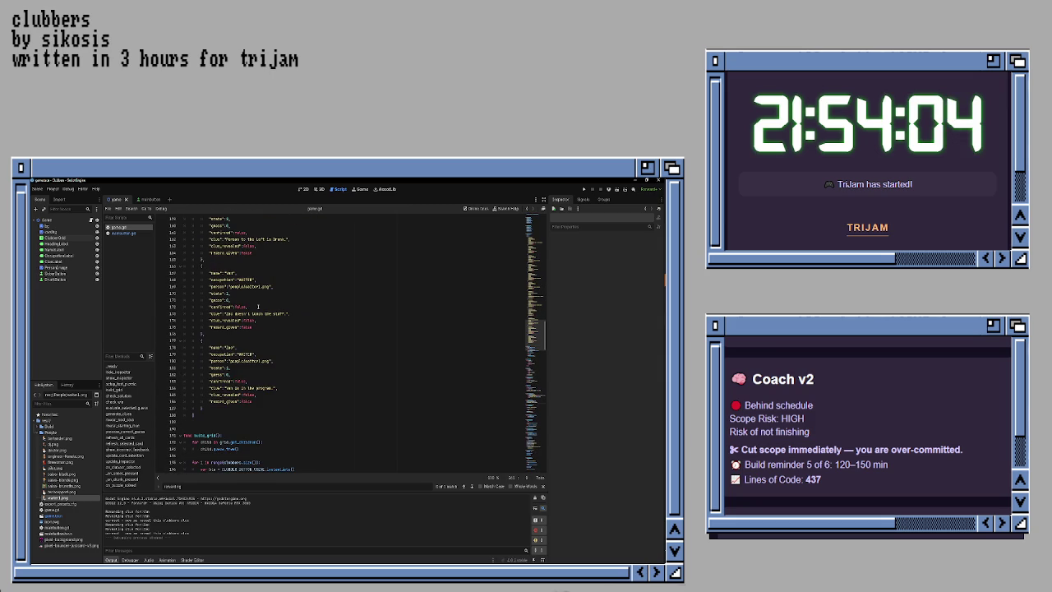
{"action": "left_click_drag", "start_coordinate": [226, 388], "coordinate": [274, 388]}
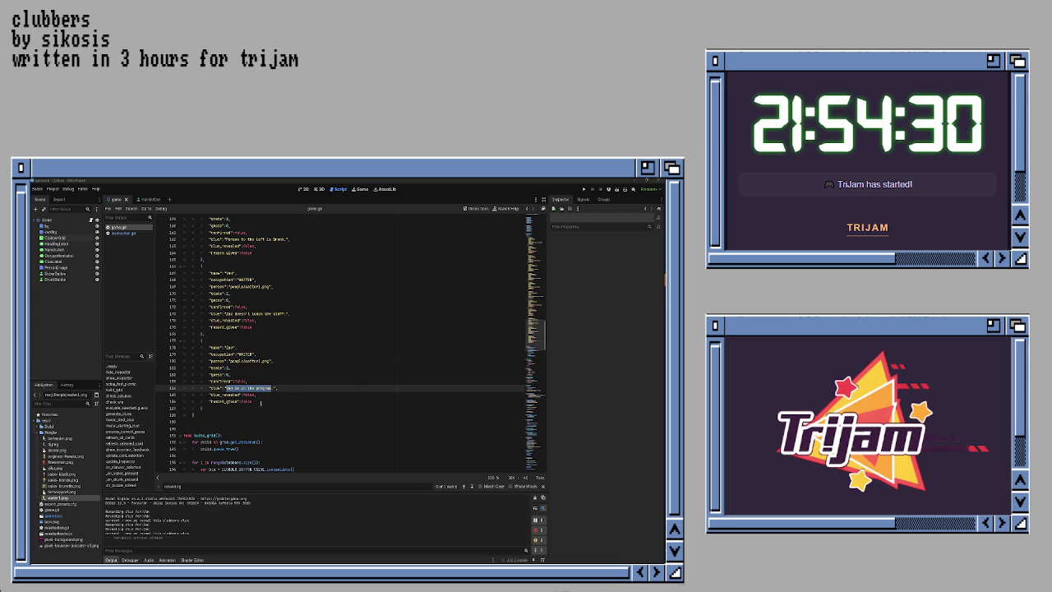
Step: Change the line 184 clue to 'Random has too much to drink tonight.', save, and run the game
{"action": "key", "text": "ctrl+z"}
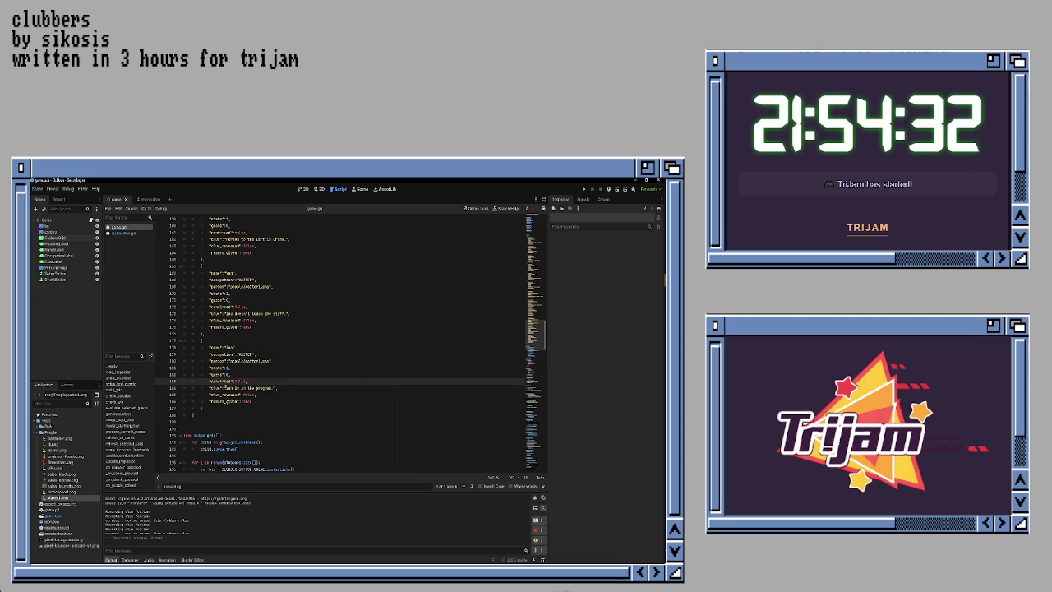
{"action": "key", "text": "ctrl+y"}
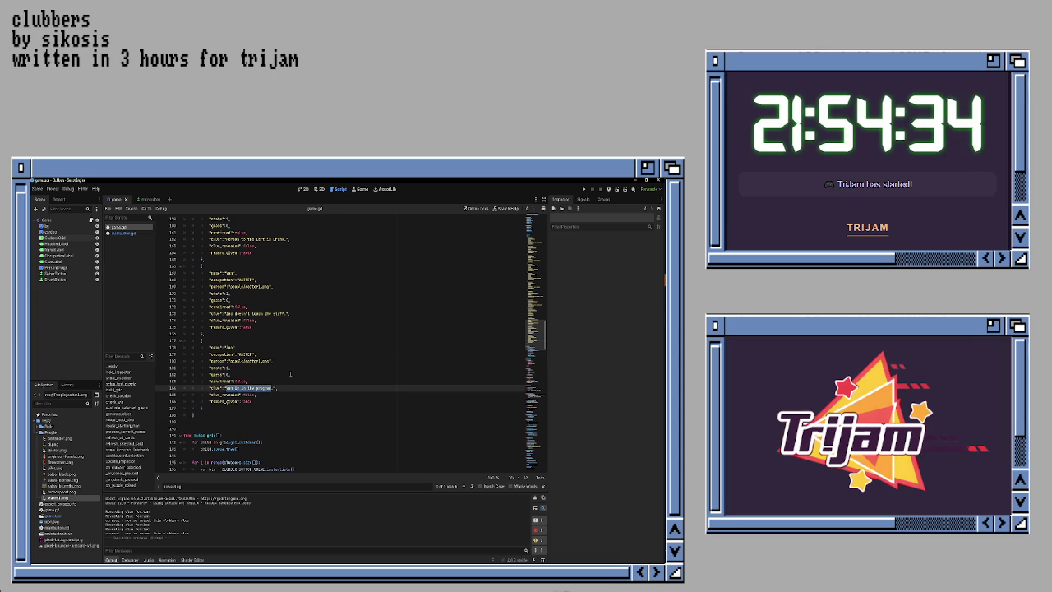
{"action": "type", "text": "Random "}
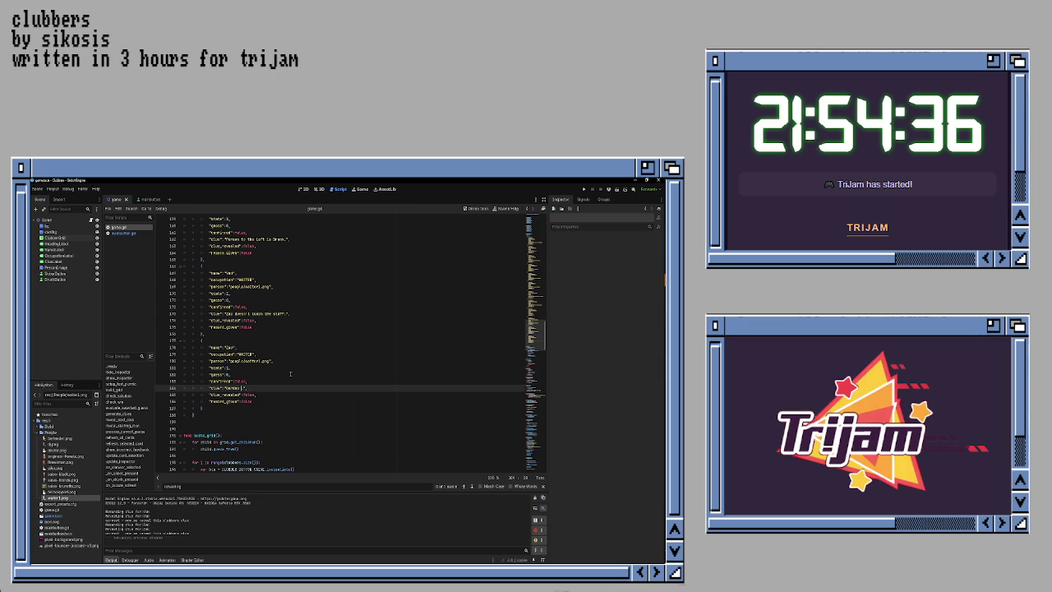
{"action": "type", "text": "has too m"}
{"action": "type", "text": "uch"}
{"action": "type", "text": " to drink tea"}
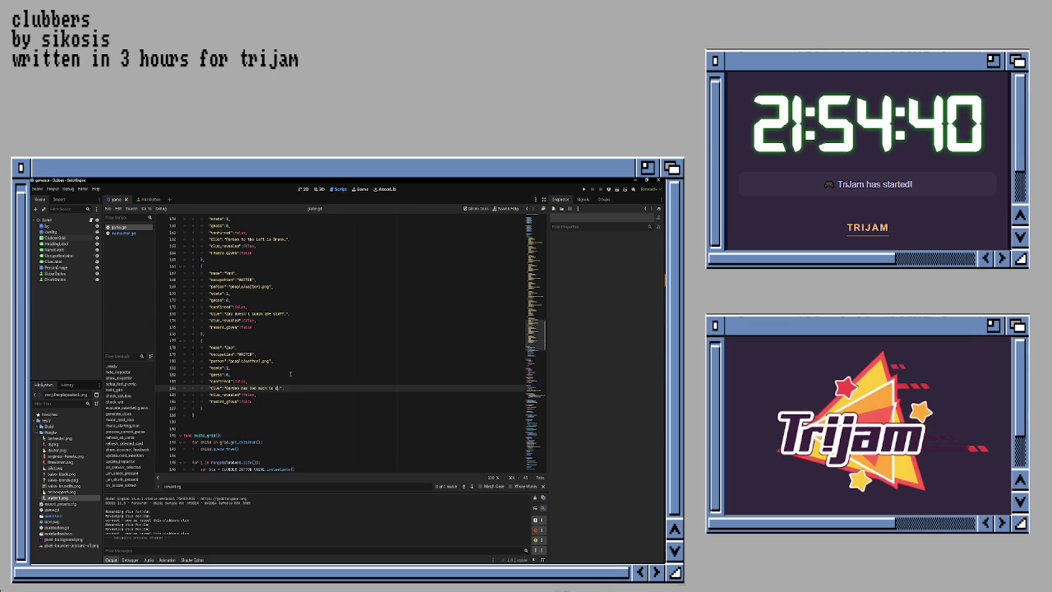
{"action": "type", "text": "nig"}
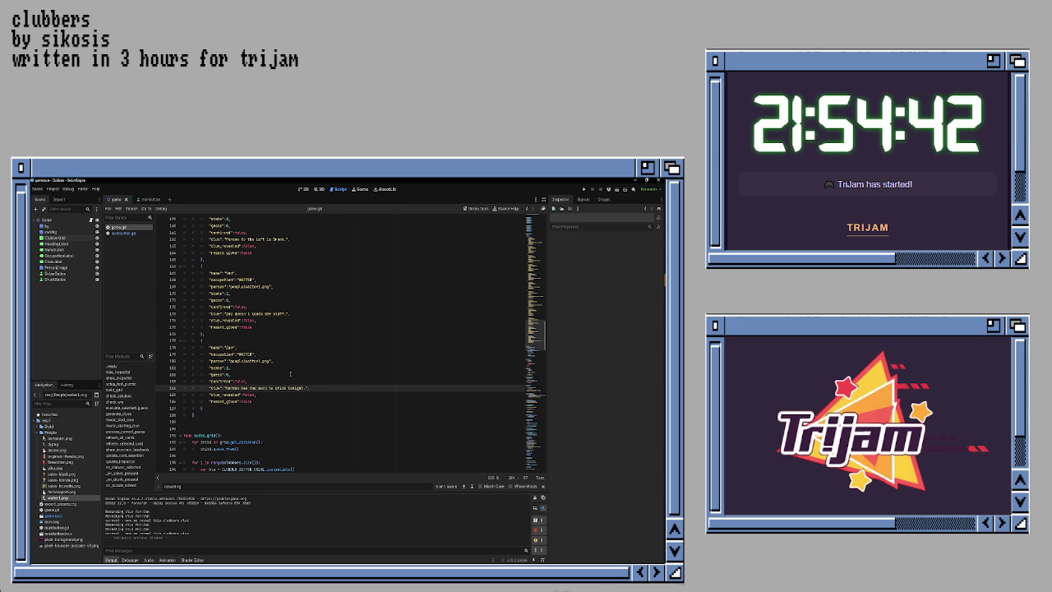
{"action": "type", "text": "ht."}
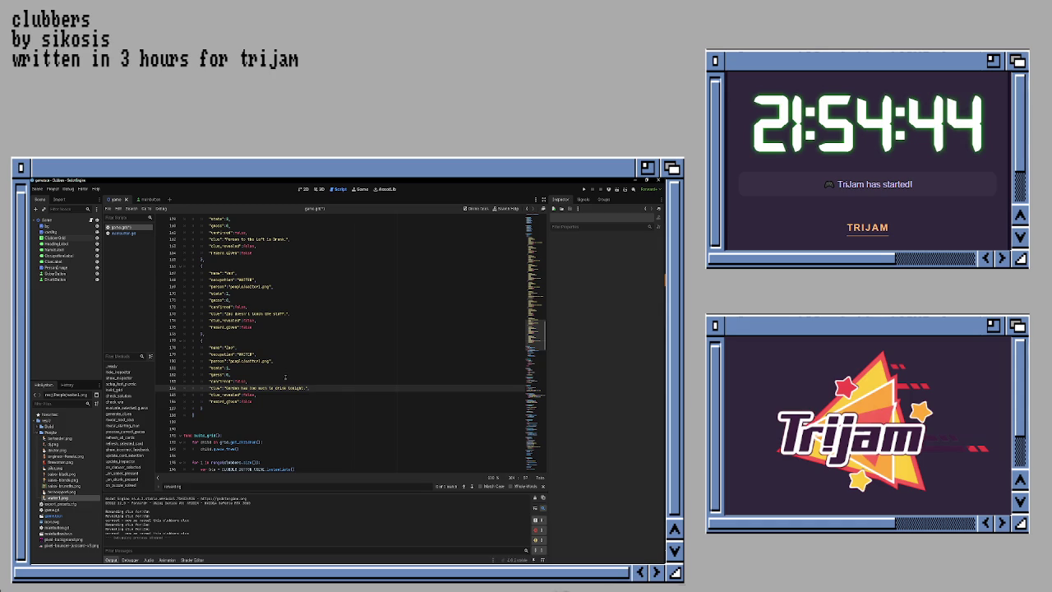
{"action": "key", "text": "ctrl+s"}
{"action": "left_click", "coordinate": [285, 375]}
{"action": "key", "text": "F5"}
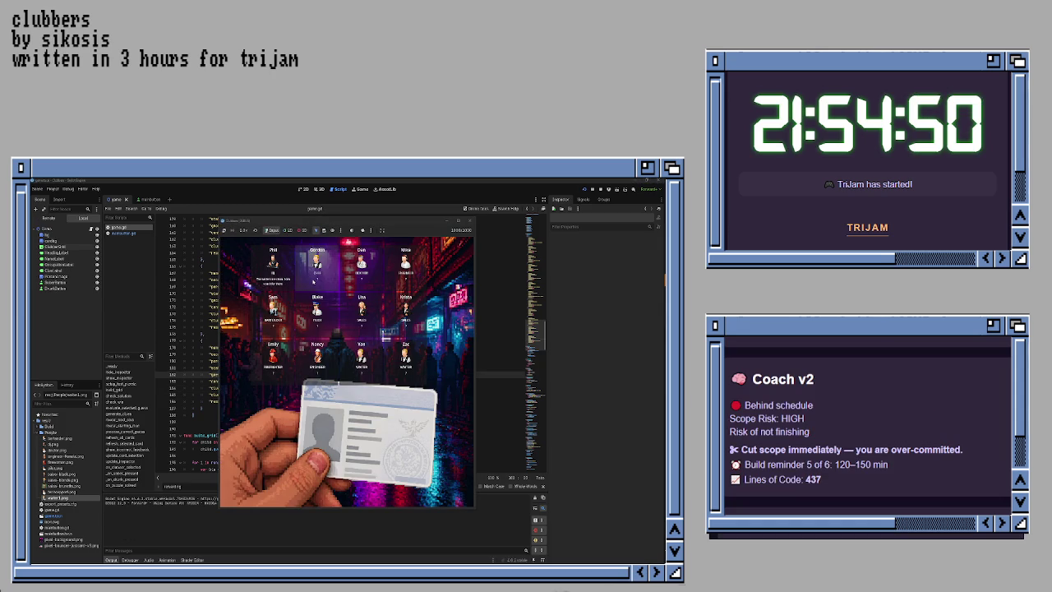
Step: Open Blake's ID card, pick Yan, give a SOBER verdict, then stop the running game
{"action": "left_click", "coordinate": [318, 304]}
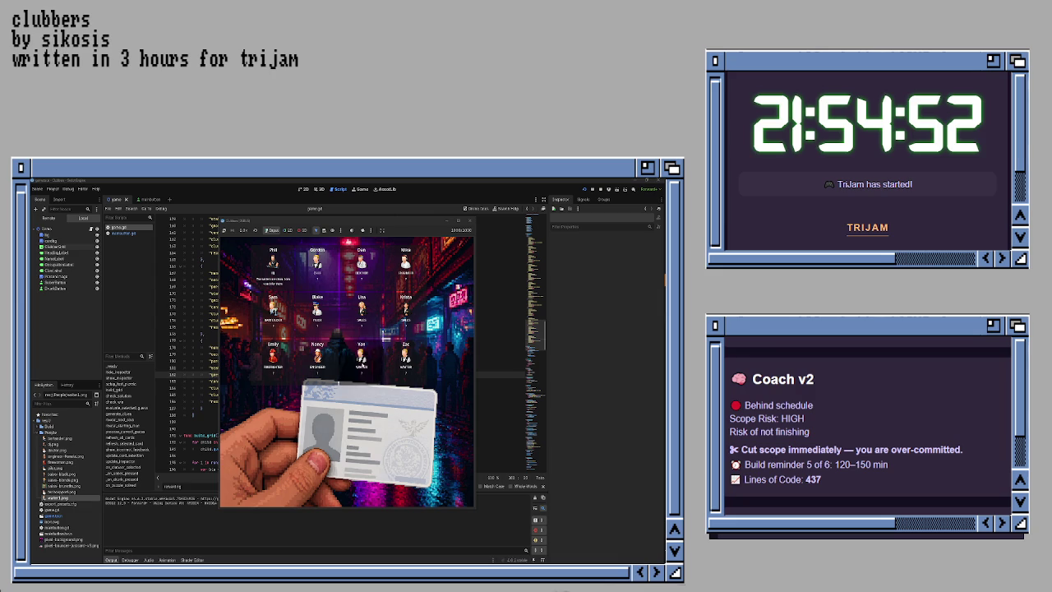
{"action": "left_click", "coordinate": [356, 455]}
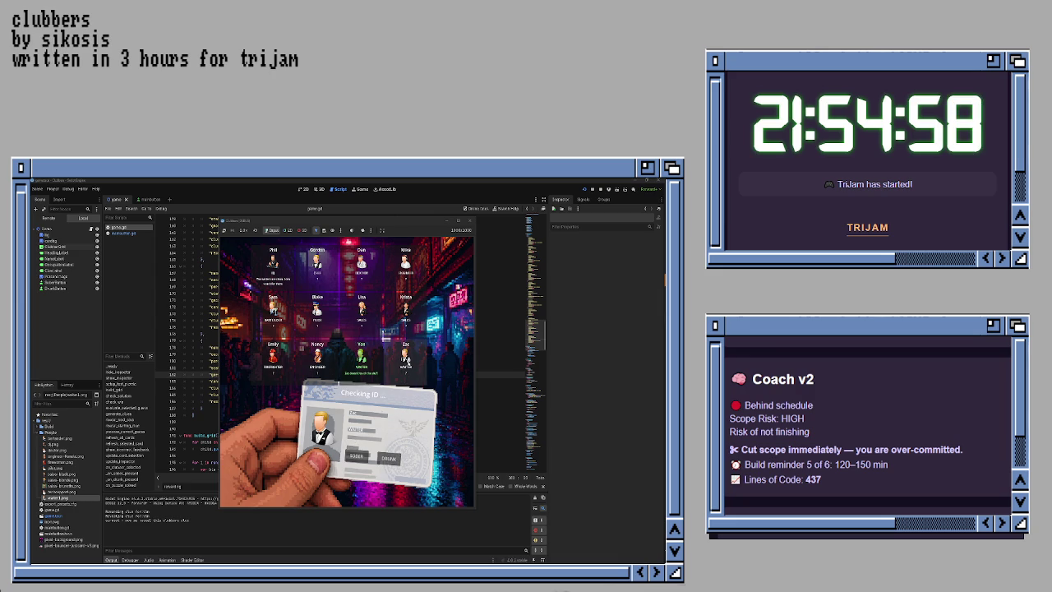
{"action": "left_click", "coordinate": [356, 455]}
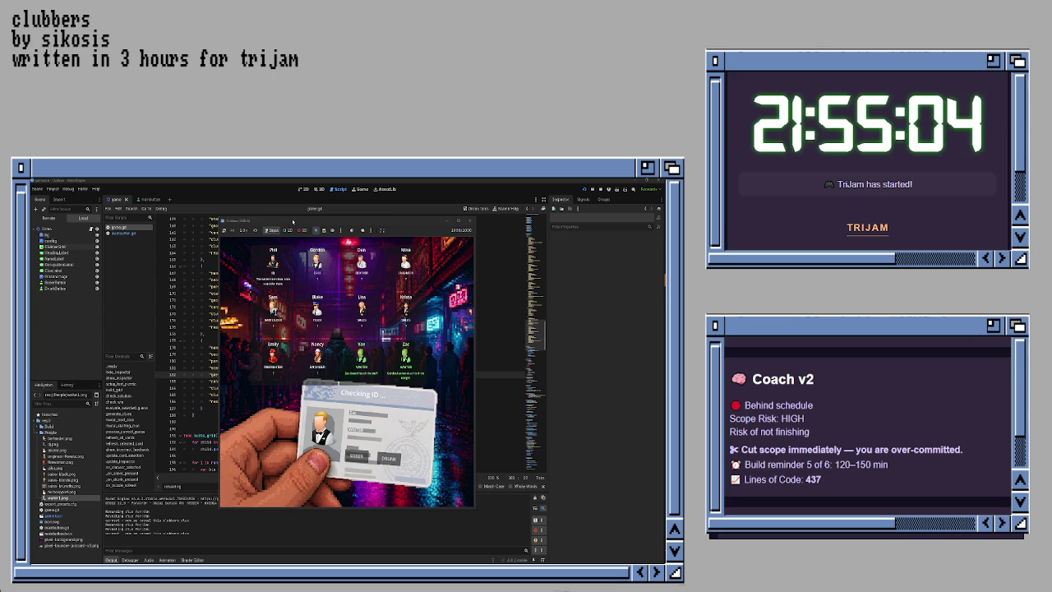
{"action": "key", "text": "F8"}
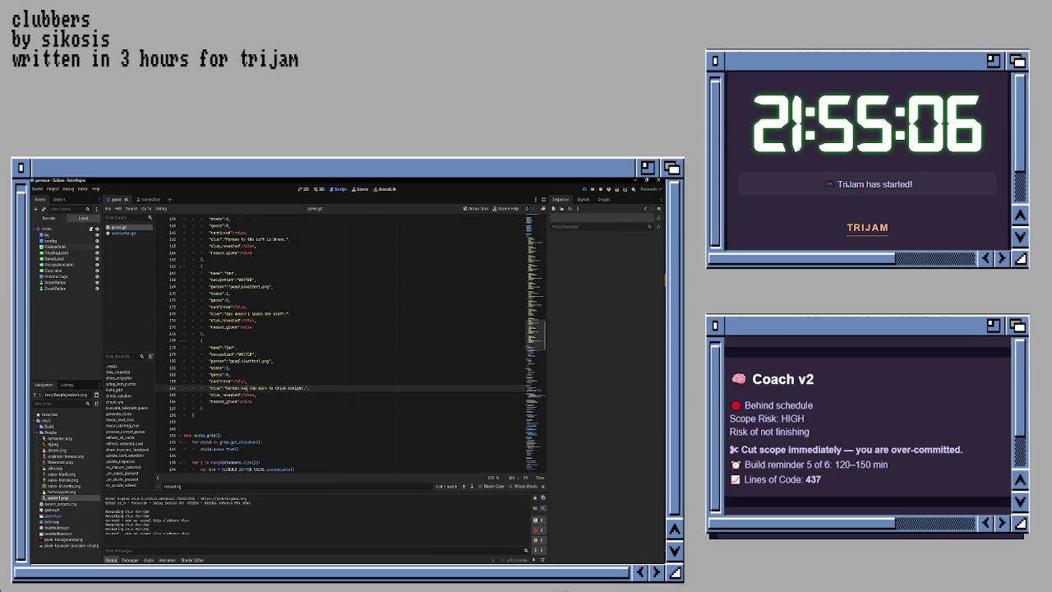
Step: From the line 184 clue, run the game again and move its window further left
{"action": "left_click", "coordinate": [254, 387]}
{"action": "key", "text": "F5"}
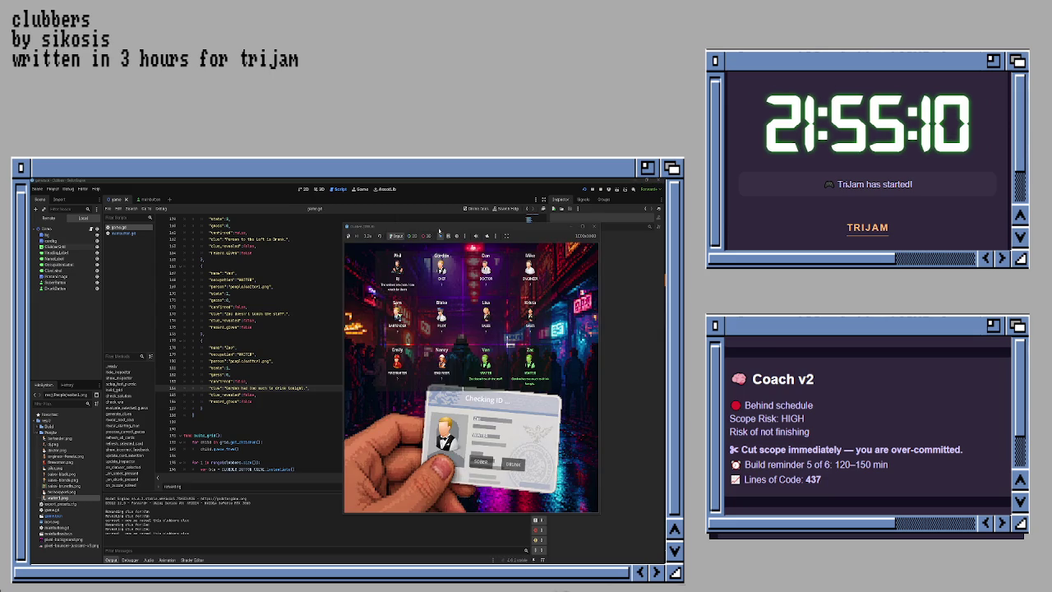
{"action": "left_click_drag", "start_coordinate": [439, 229], "coordinate": [309, 228]}
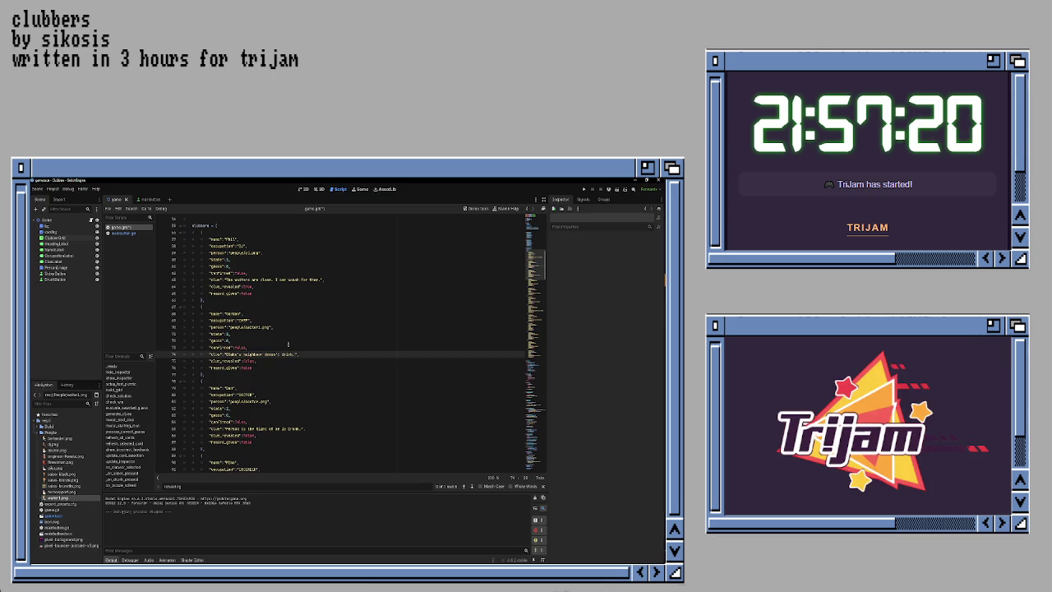
Step: Start the line 74 clue with 'Two of', save game.gd, and test-run the game
{"action": "type", "text": "Two of"}
{"action": "key", "text": "ctrl+s"}
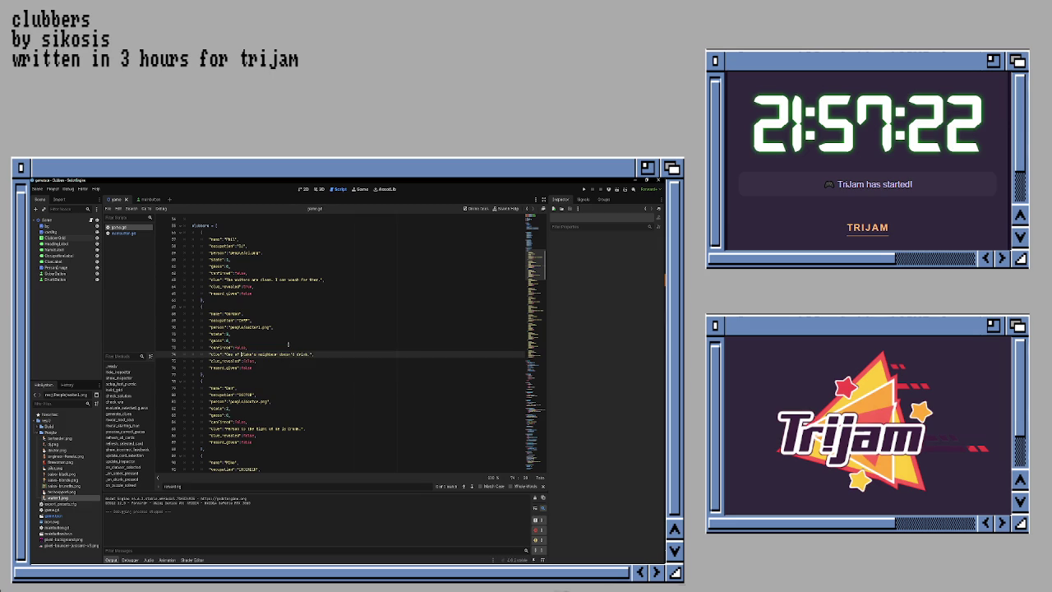
{"action": "key", "text": "F5"}
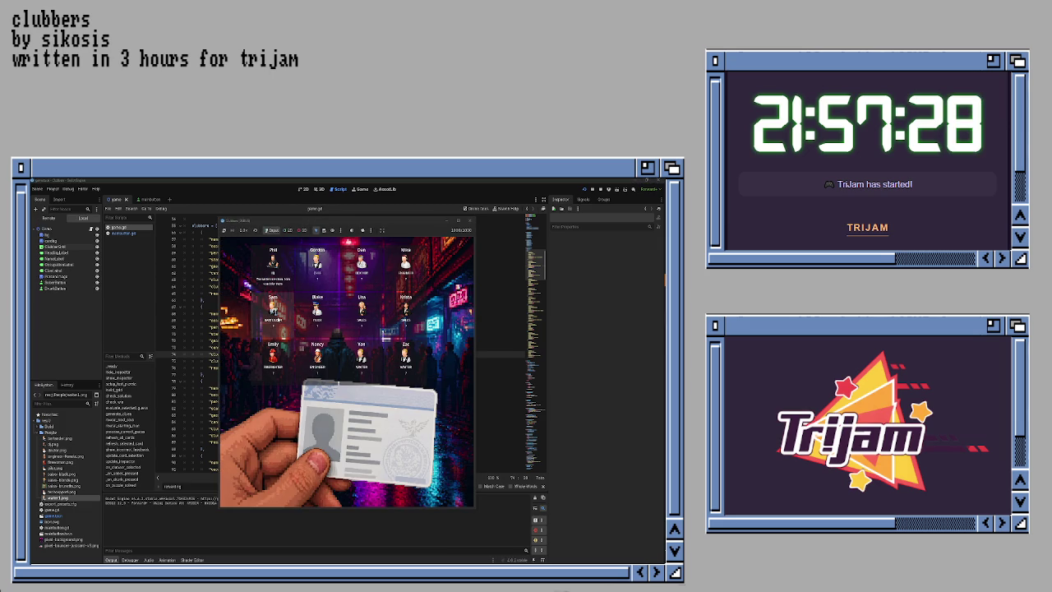
{"action": "left_click", "coordinate": [470, 220]}
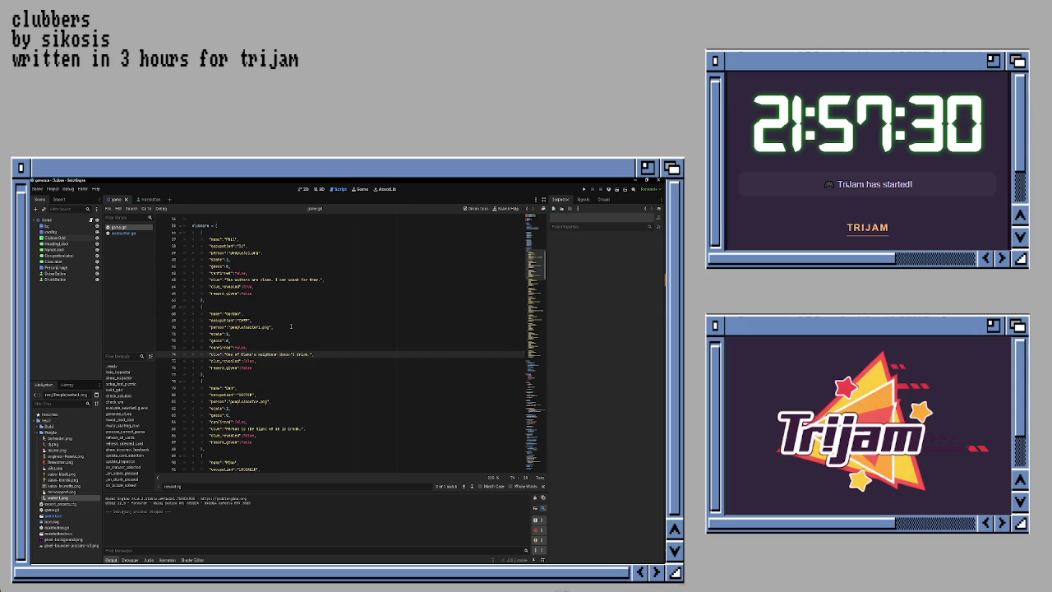
Step: Reword the line 74 clue again, adding "r's" and trimming its ending, then rerun the game
{"action": "scroll", "coordinate": [291, 327], "scroll_direction": "down", "scroll_amount": 2}
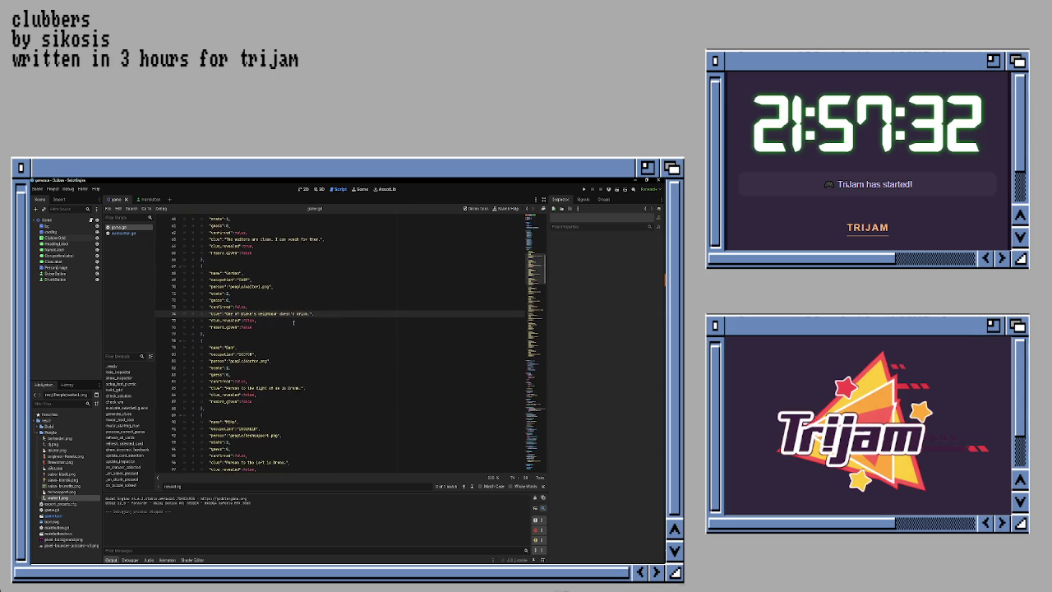
{"action": "scroll", "coordinate": [293, 322], "scroll_direction": "down", "scroll_amount": 2}
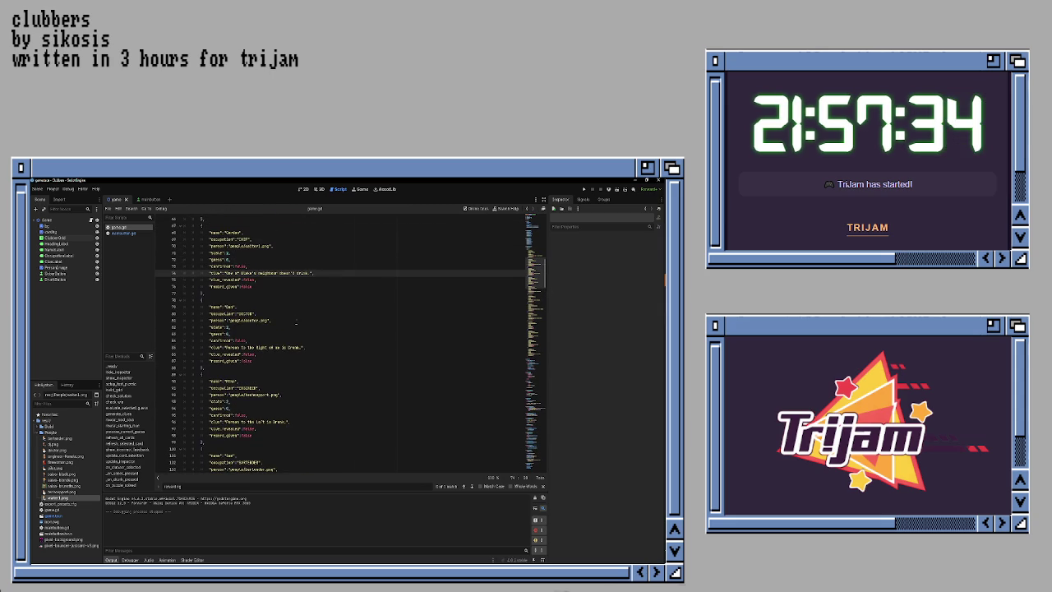
{"action": "scroll", "coordinate": [296, 323], "scroll_direction": "up", "scroll_amount": 2}
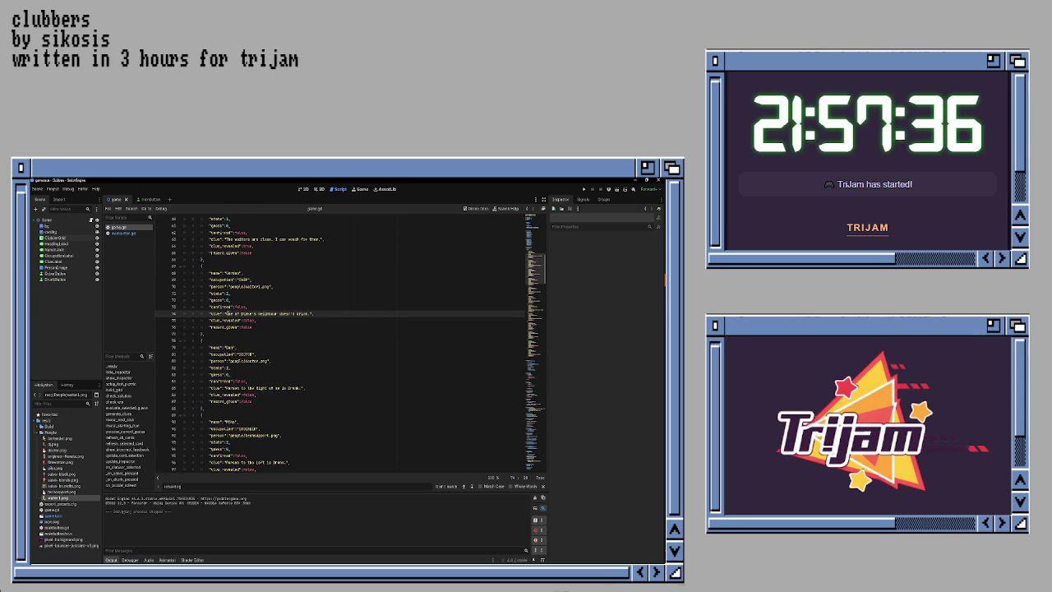
{"action": "key", "text": "BackSpace"}
{"action": "key", "text": "BackSpace"}
{"action": "key", "text": "BackSpace"}
{"action": "key", "text": "BackSpace"}
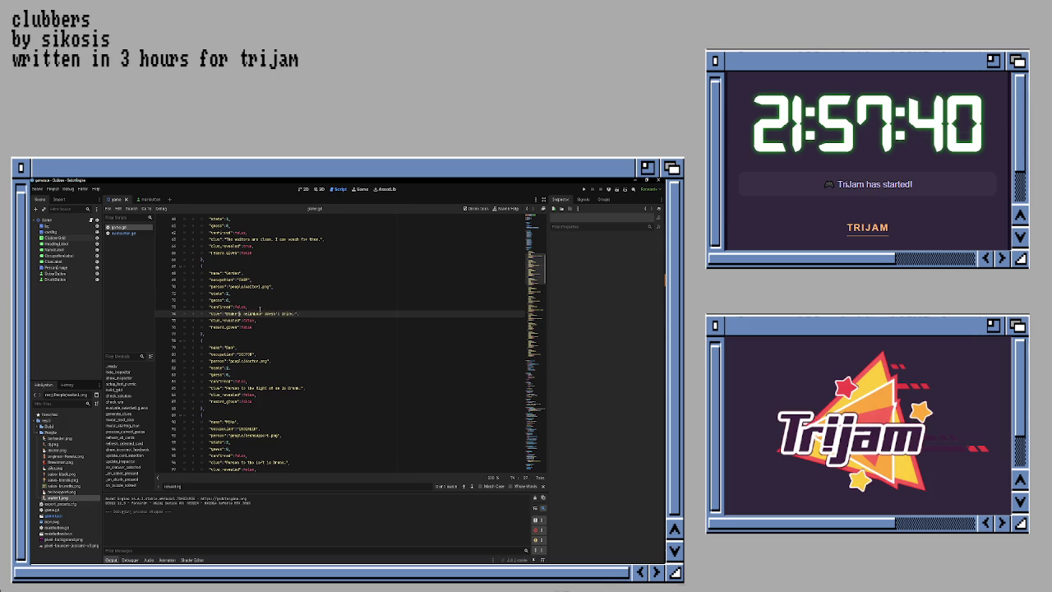
{"action": "type", "text": "r'"}
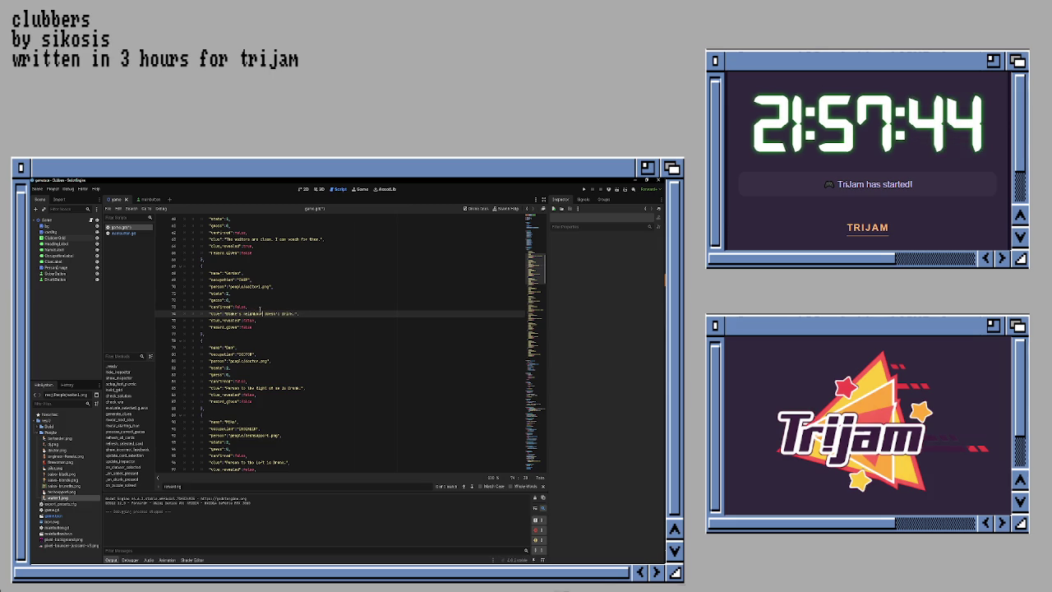
{"action": "type", "text": "s"}
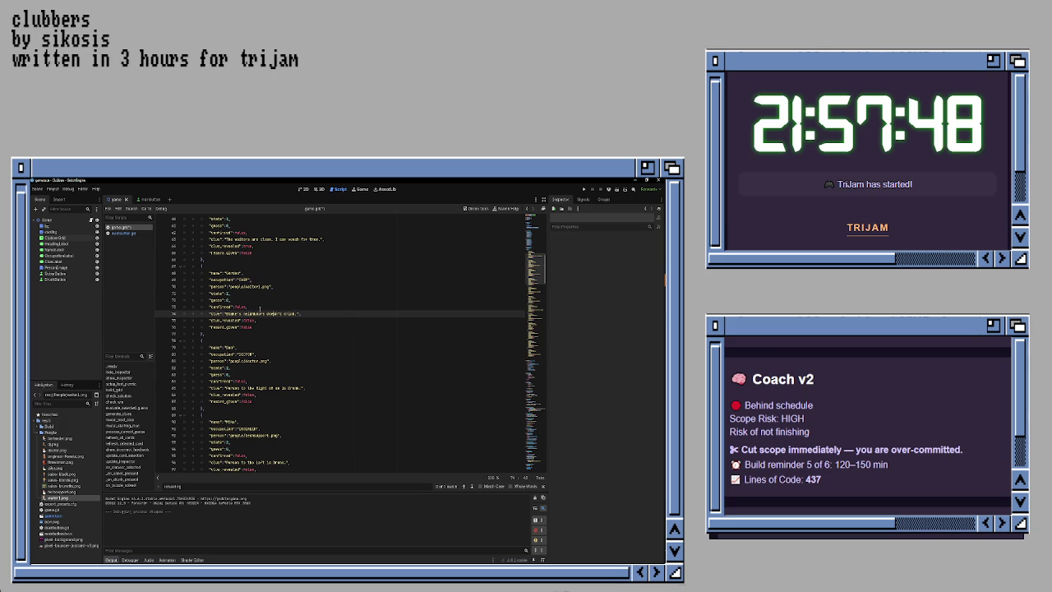
{"action": "key", "text": "BackSpace"}
{"action": "key", "text": "Down"}
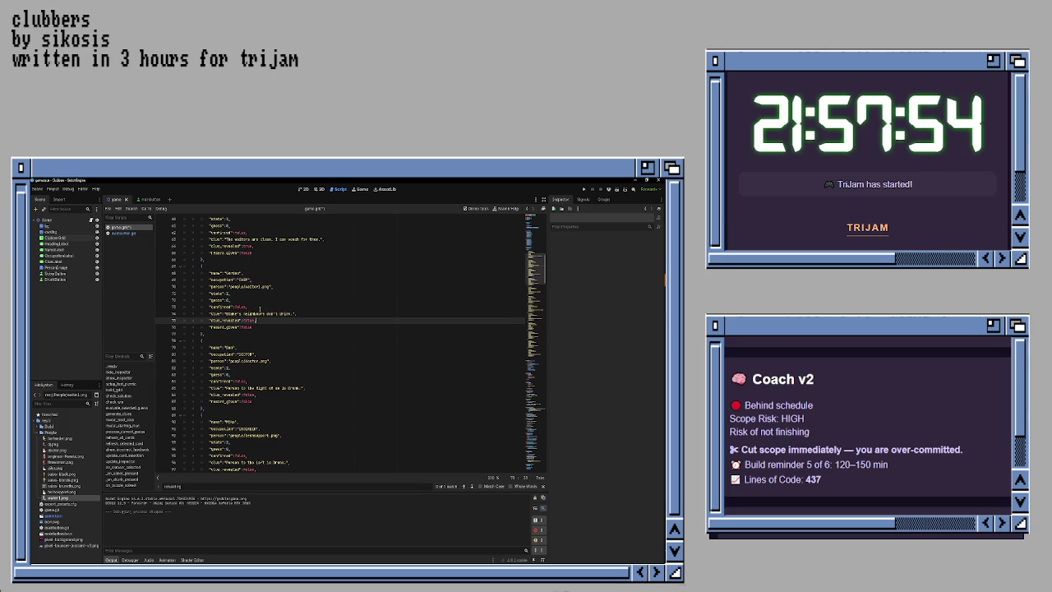
{"action": "key", "text": "F5"}
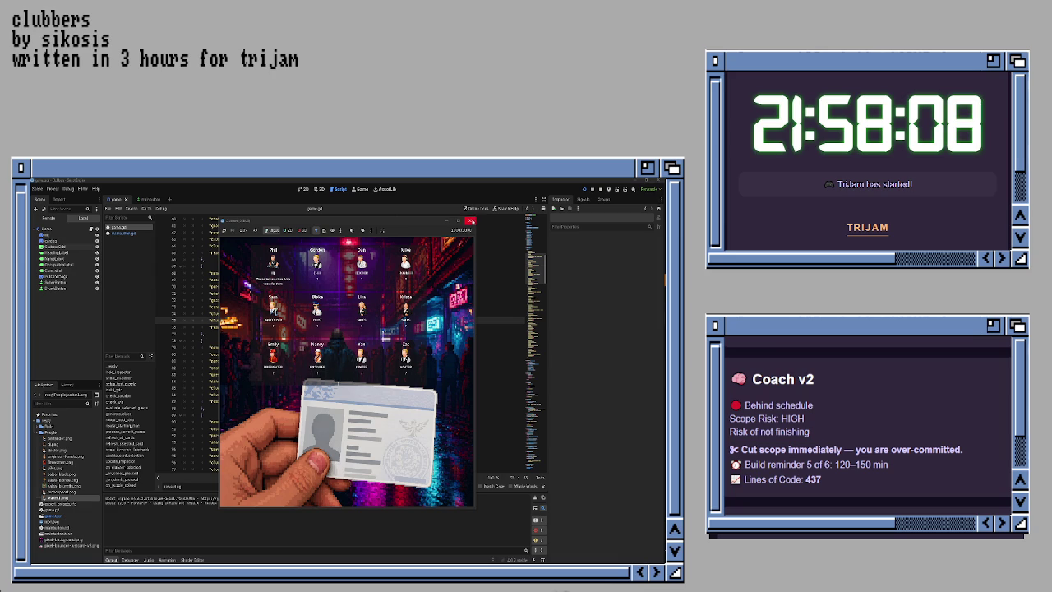
{"action": "left_click", "coordinate": [469, 221]}
{"action": "scroll", "coordinate": [330, 316], "scroll_direction": "down", "scroll_amount": 15}
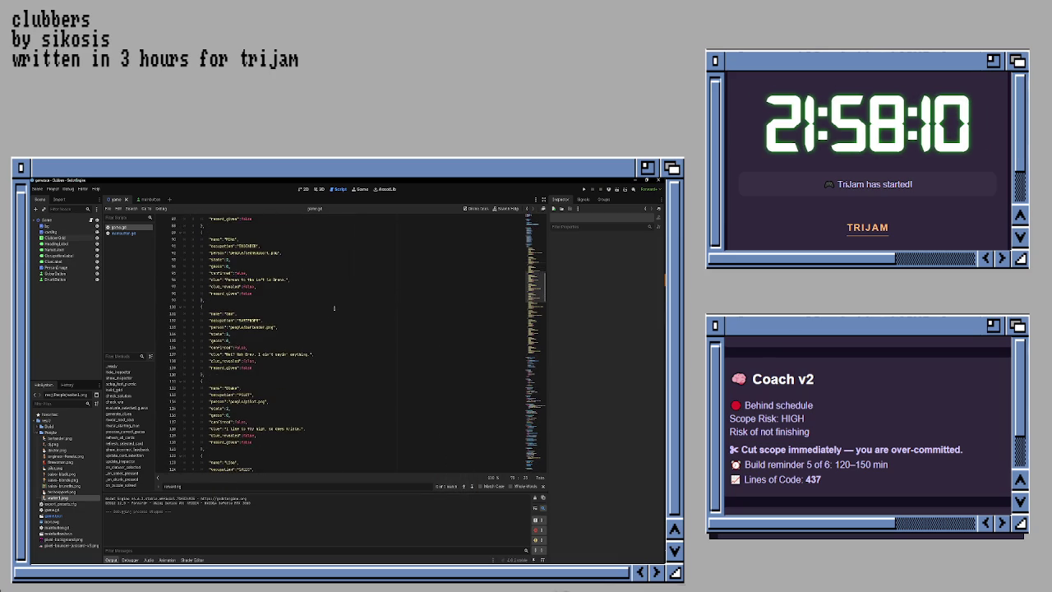
{"action": "scroll", "coordinate": [335, 308], "scroll_direction": "down", "scroll_amount": 4}
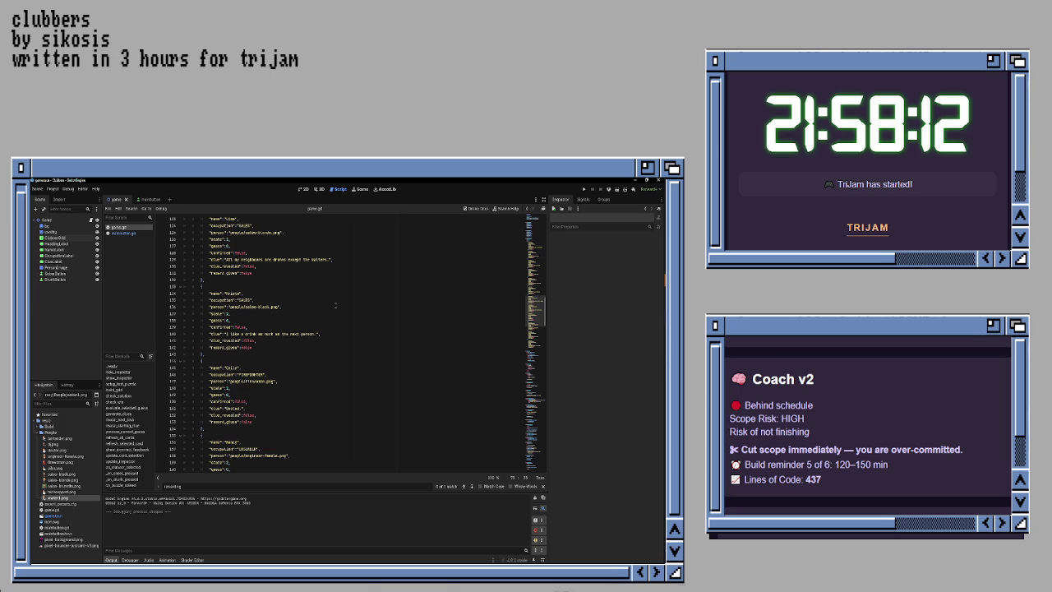
{"action": "scroll", "coordinate": [336, 305], "scroll_direction": "down", "scroll_amount": 3}
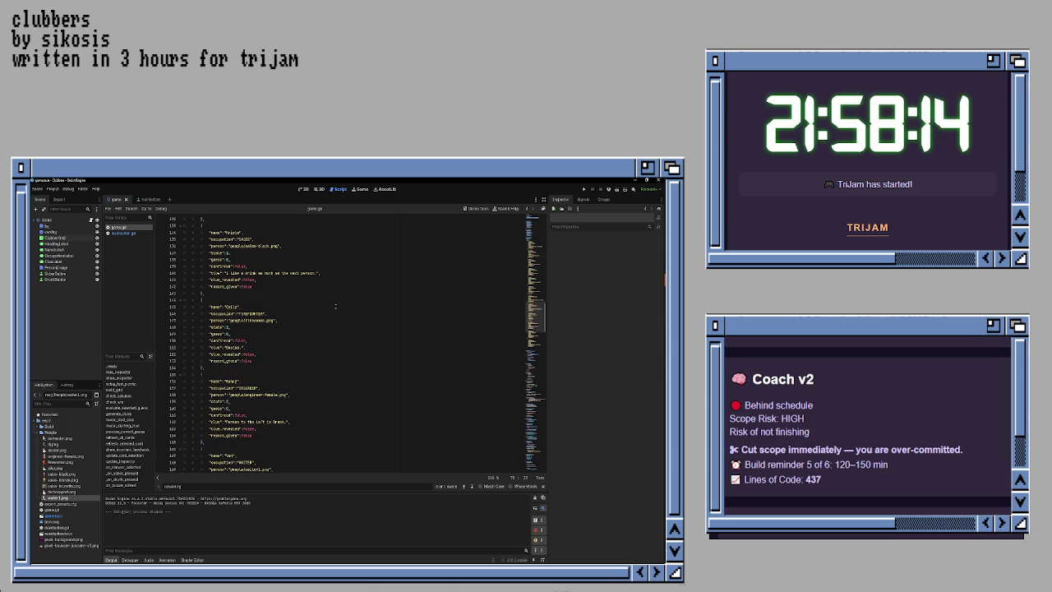
{"action": "scroll", "coordinate": [335, 306], "scroll_direction": "up", "scroll_amount": 15}
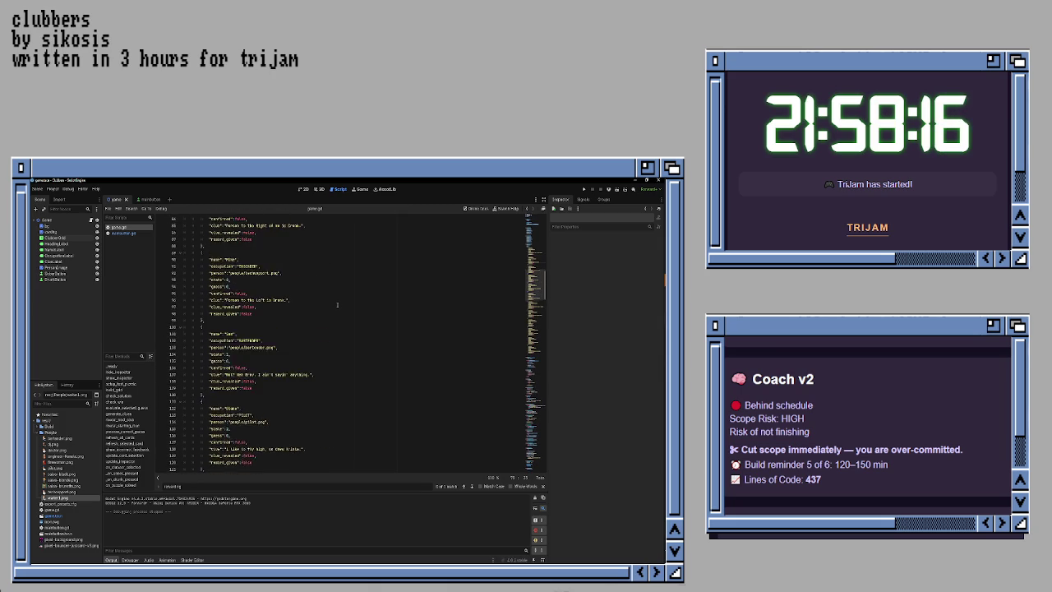
{"action": "scroll", "coordinate": [337, 305], "scroll_direction": "up", "scroll_amount": 4}
{"action": "key", "text": "F5"}
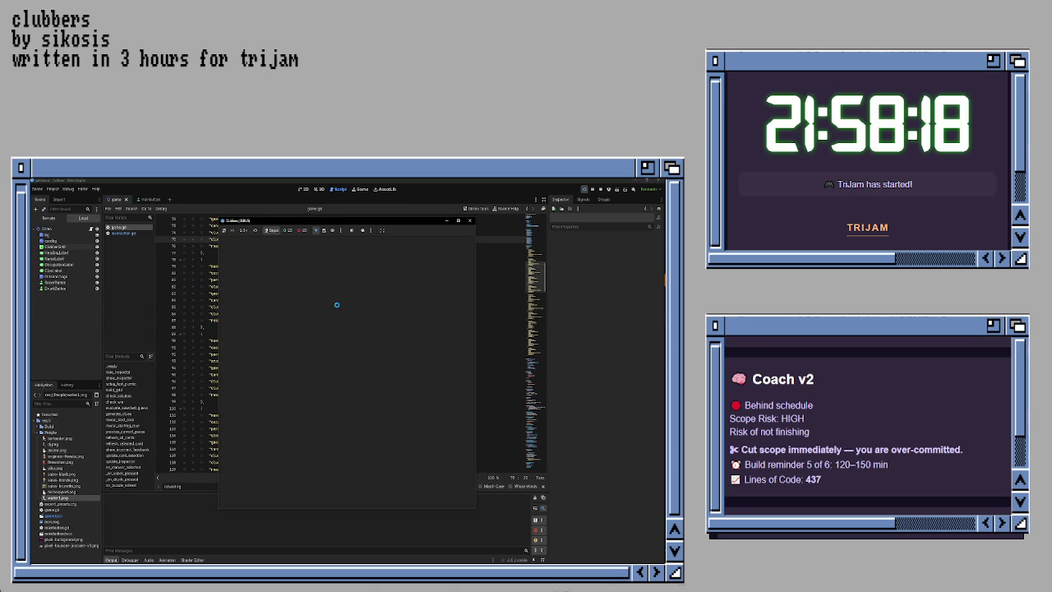
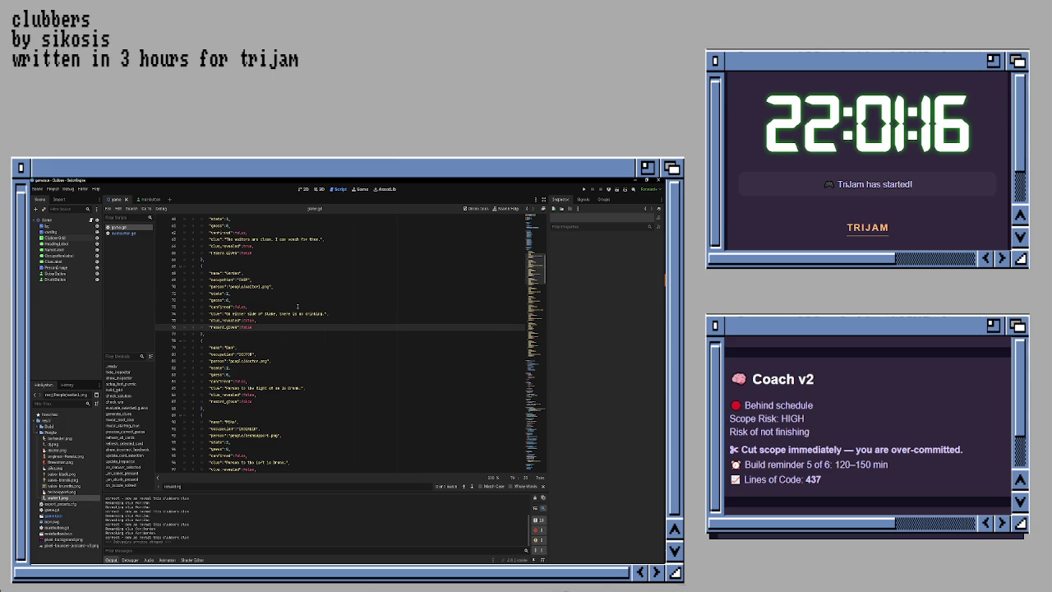
Step: Launch the game, check Emily's ID, then judge Nancy drunk, Yan and Zac sober, Gordon drunk, and the bartender
{"action": "key", "text": "F5"}
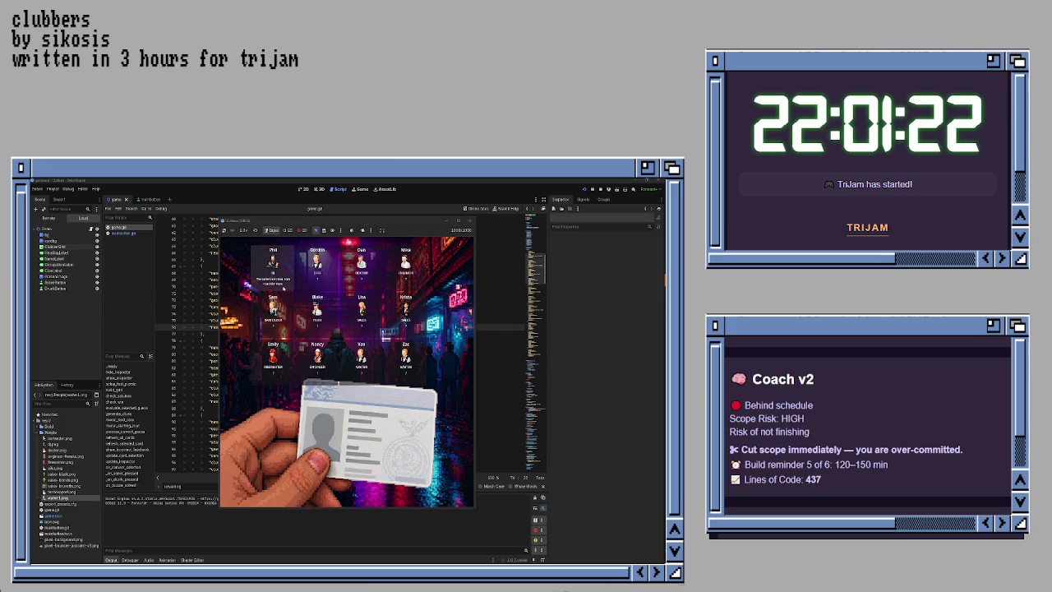
{"action": "left_click", "coordinate": [274, 360]}
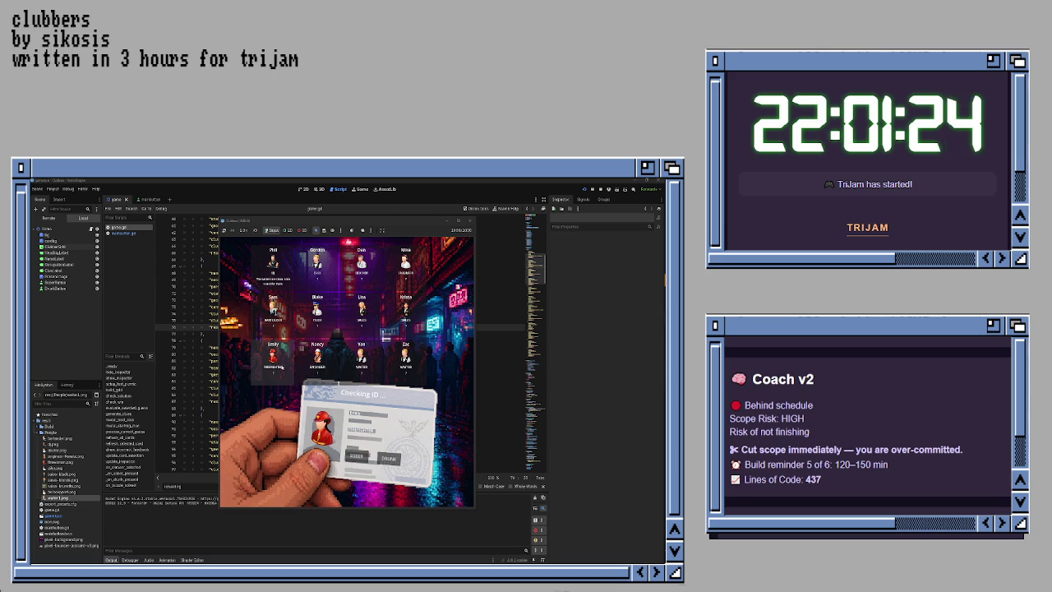
{"action": "left_click", "coordinate": [389, 458]}
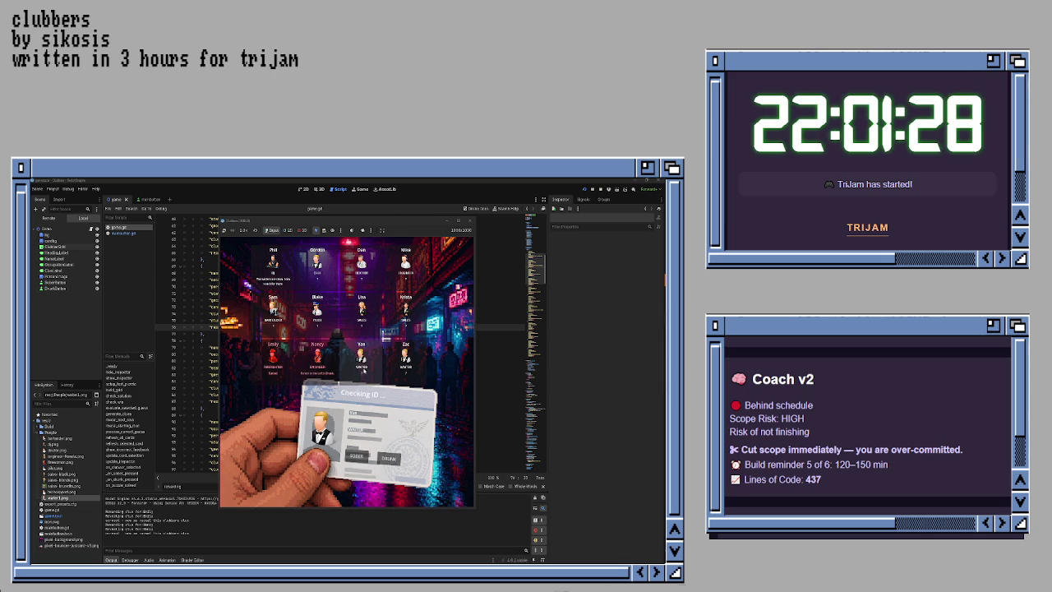
{"action": "left_click", "coordinate": [356, 457]}
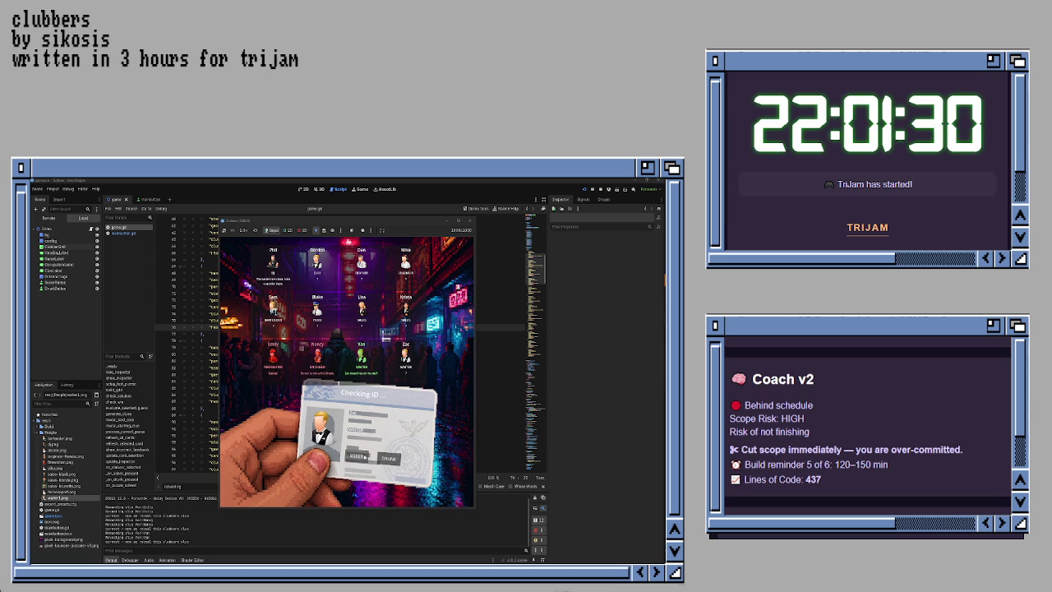
{"action": "left_click", "coordinate": [356, 457]}
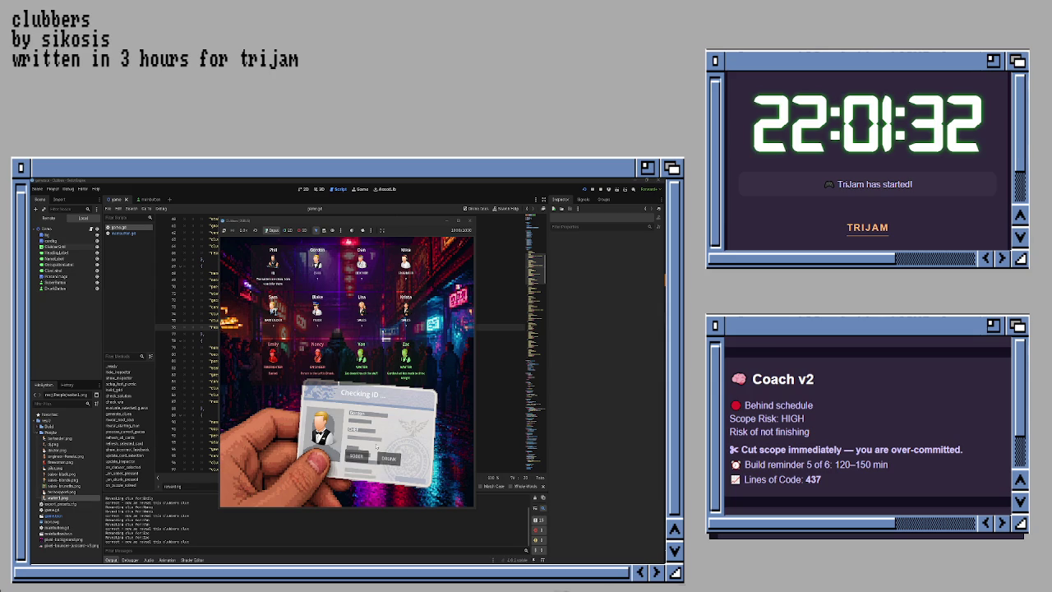
{"action": "left_click", "coordinate": [389, 458]}
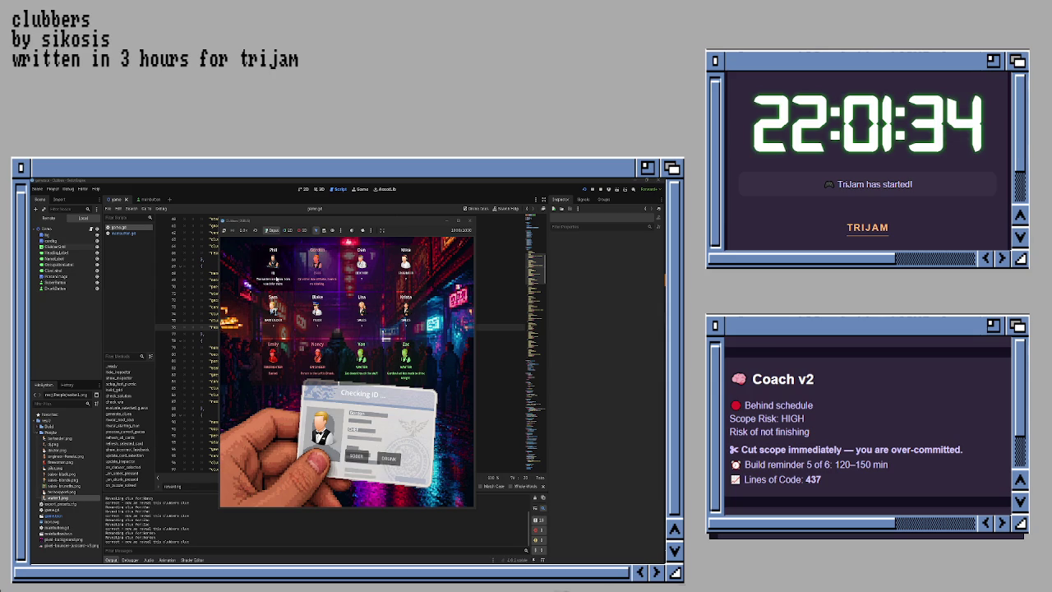
{"action": "left_click", "coordinate": [356, 457]}
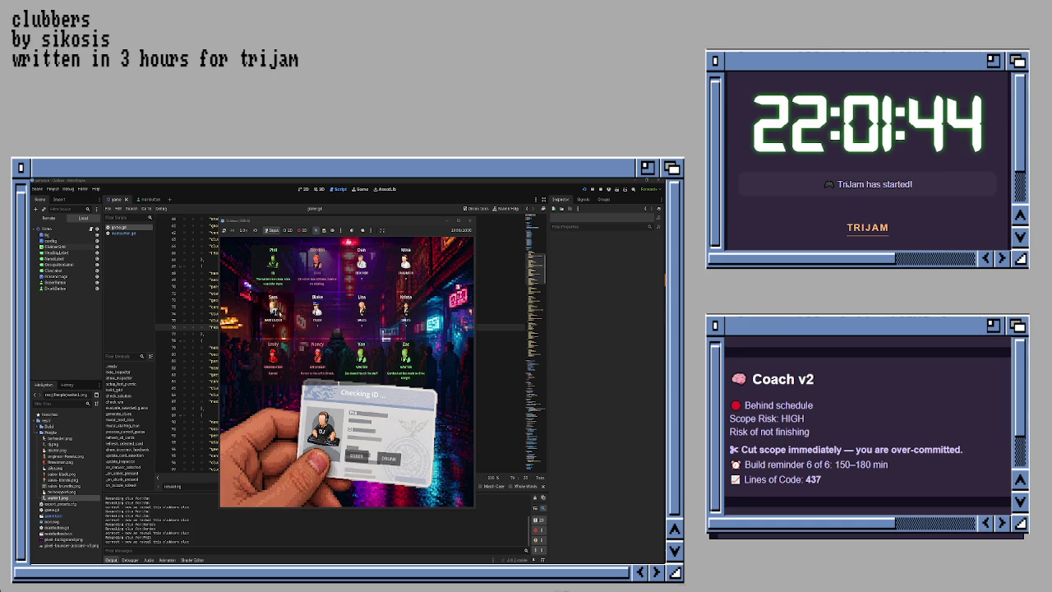
Step: Judge the DJ and Sam, mark Lisa sober, check Blake, Dan and Mike, and give the final verdict
{"action": "left_click", "coordinate": [277, 312]}
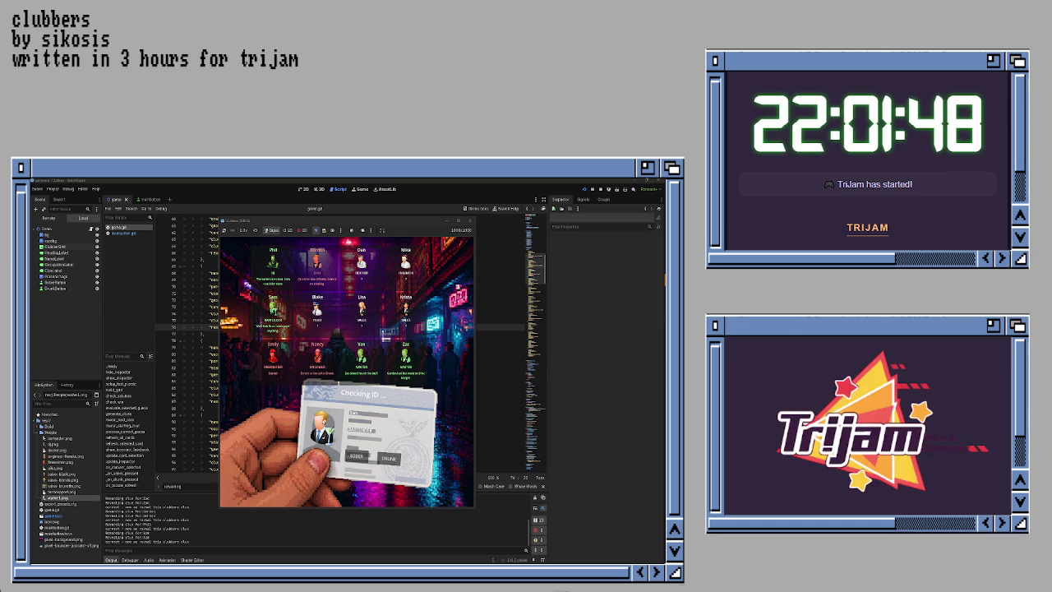
{"action": "left_click", "coordinate": [362, 312]}
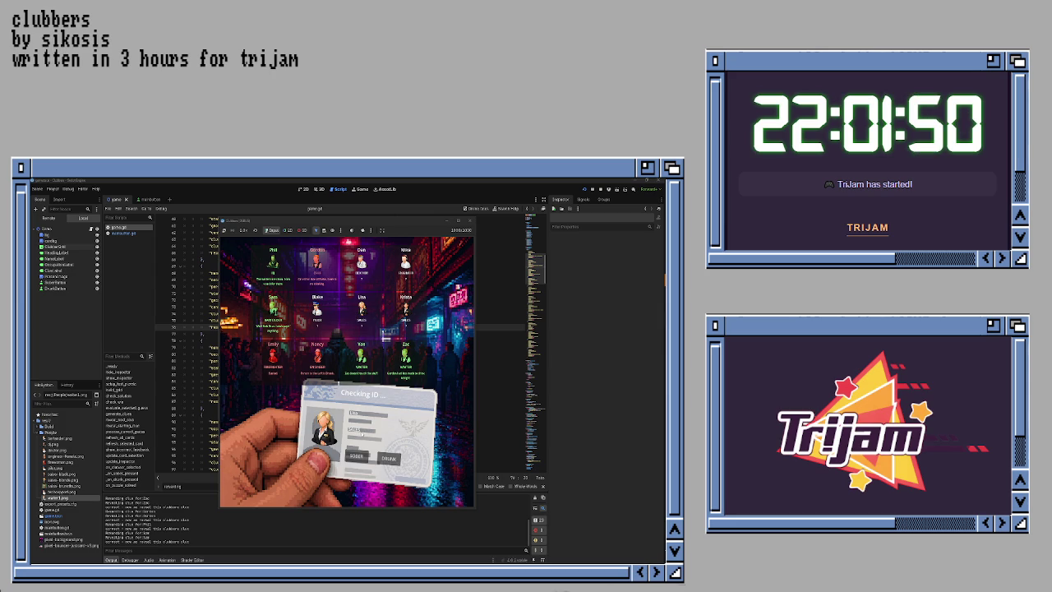
{"action": "left_click", "coordinate": [356, 457]}
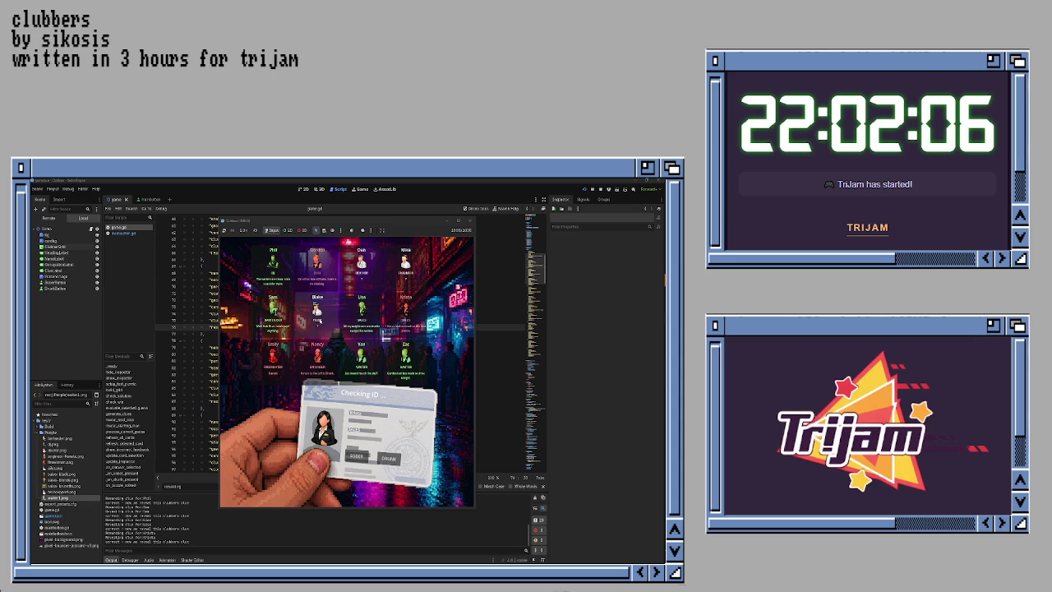
{"action": "left_click", "coordinate": [317, 311]}
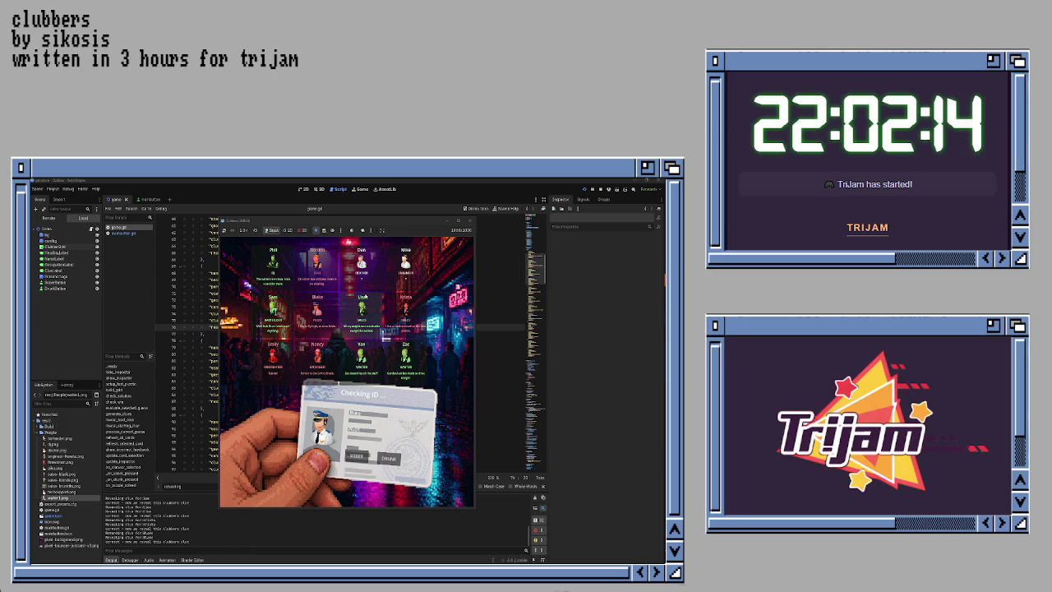
{"action": "left_click", "coordinate": [364, 279]}
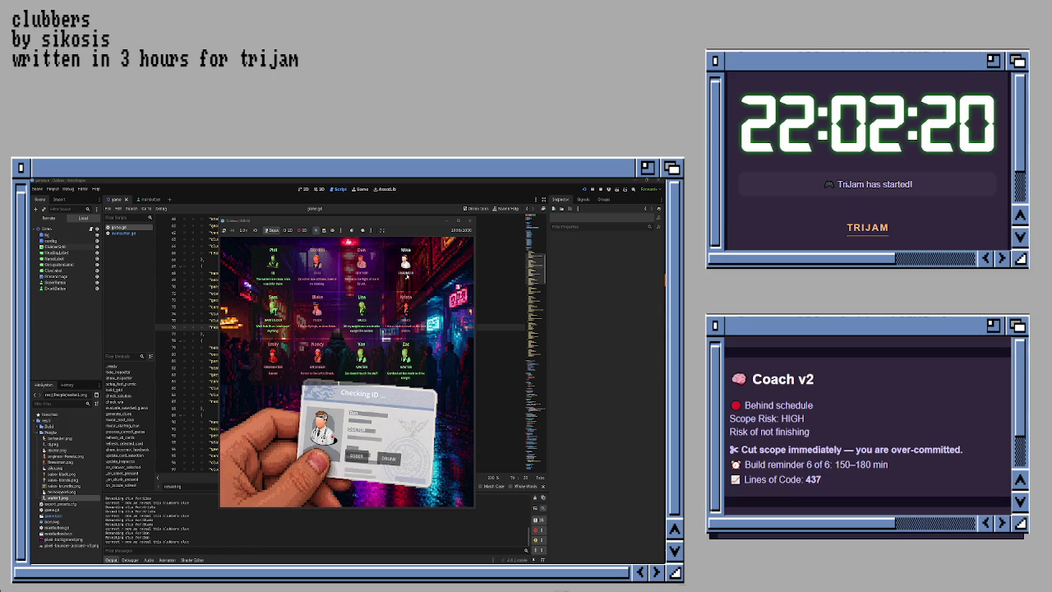
{"action": "left_click", "coordinate": [406, 278]}
{"action": "left_click", "coordinate": [389, 458]}
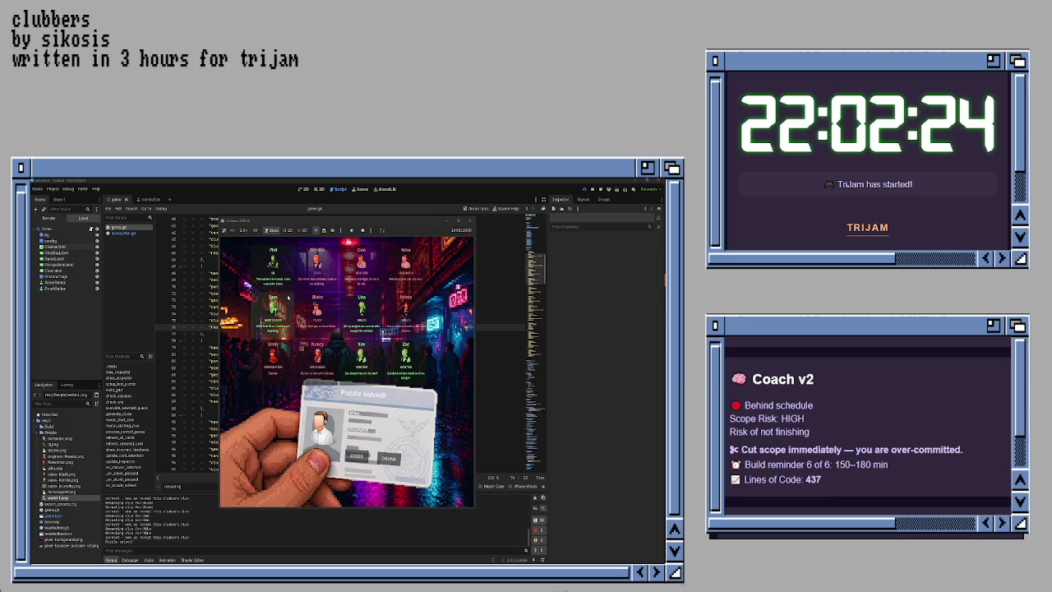
Step: Mark Phil sober again, snip the solved game window as an image, and close the game
{"action": "left_click", "coordinate": [282, 283]}
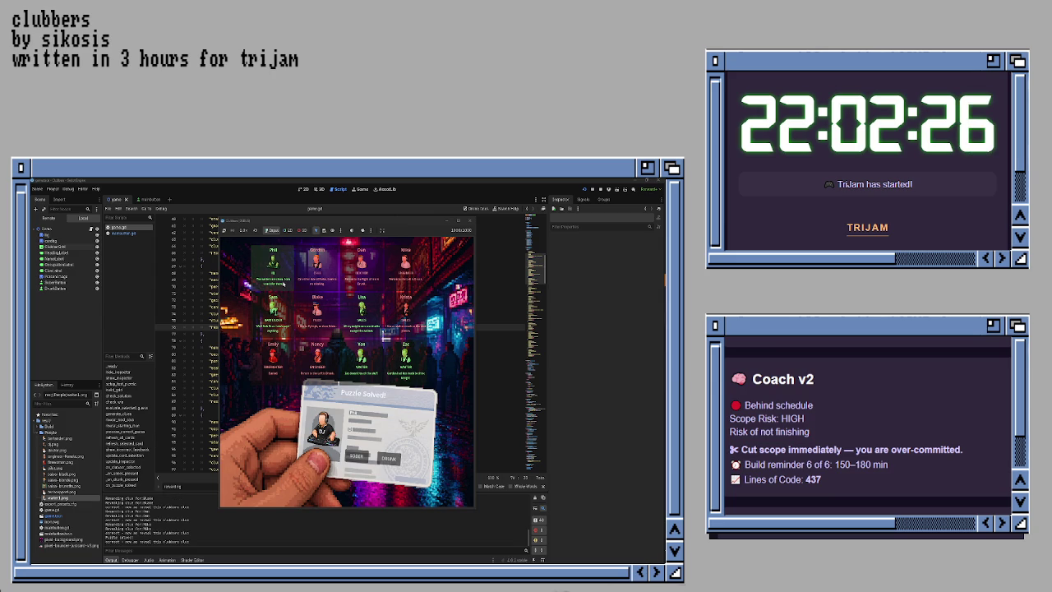
{"action": "left_click", "coordinate": [356, 456]}
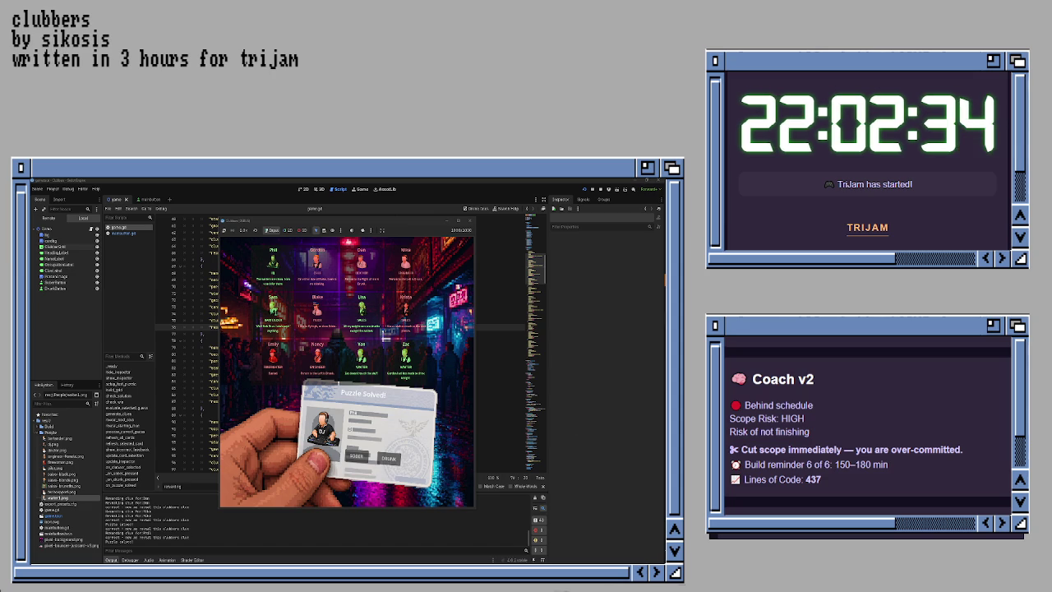
{"action": "key", "text": "super+shift+s"}
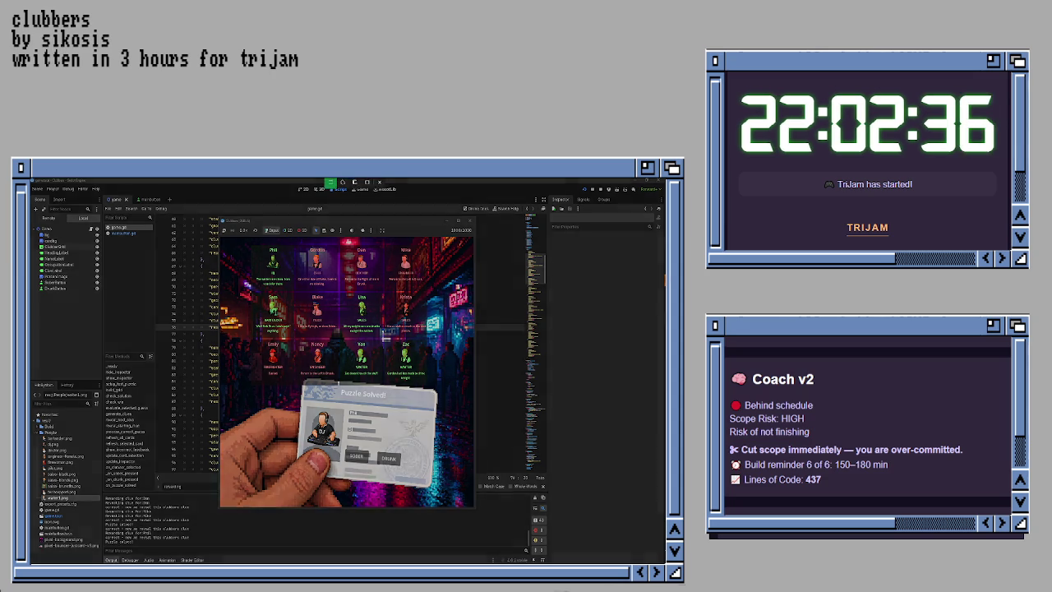
{"action": "mouse_move", "coordinate": [241, 237]}
{"action": "left_mouse_down"}
{"action": "mouse_move", "coordinate": [450, 421]}
{"action": "mouse_move", "coordinate": [445, 398]}
{"action": "left_mouse_up"}
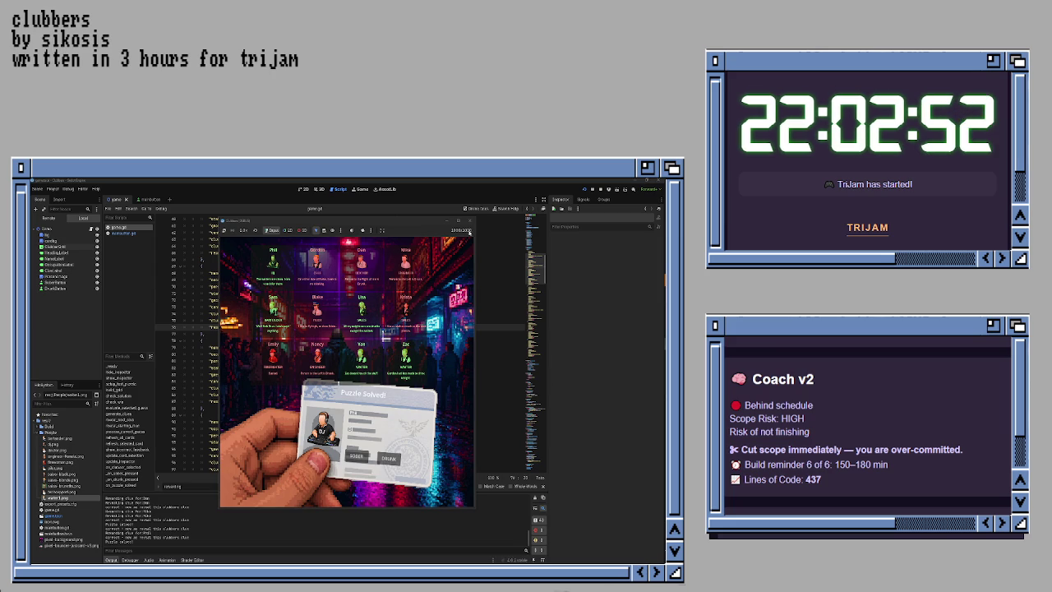
{"action": "left_click", "coordinate": [470, 220]}
Step: Review the clubbers array in game.gd from the Van entry, then rerun the game with F5
{"action": "left_click", "coordinate": [340, 349]}
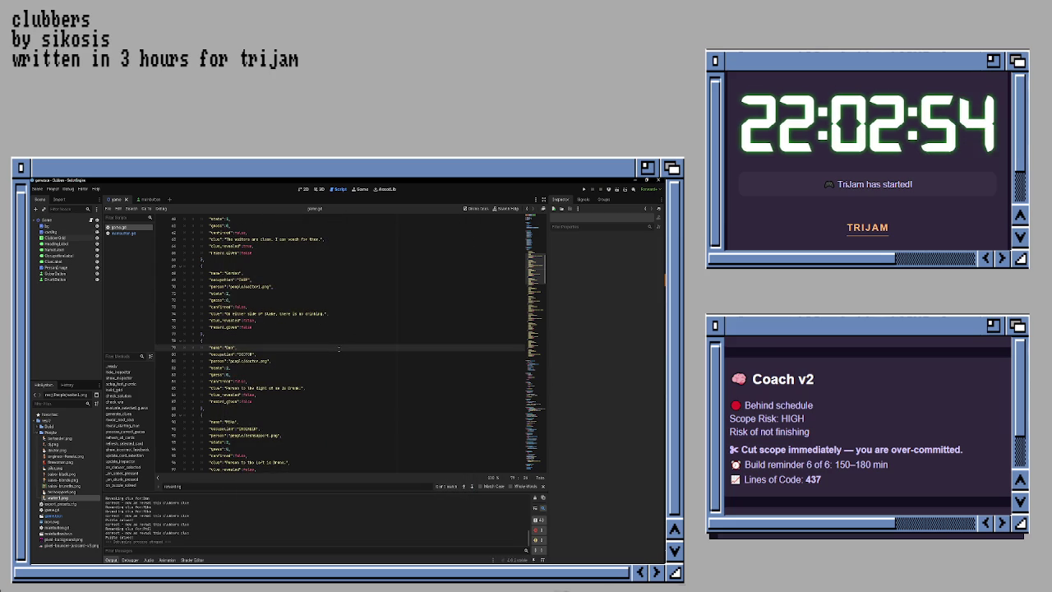
{"action": "scroll", "coordinate": [308, 323], "scroll_direction": "up", "scroll_amount": 8}
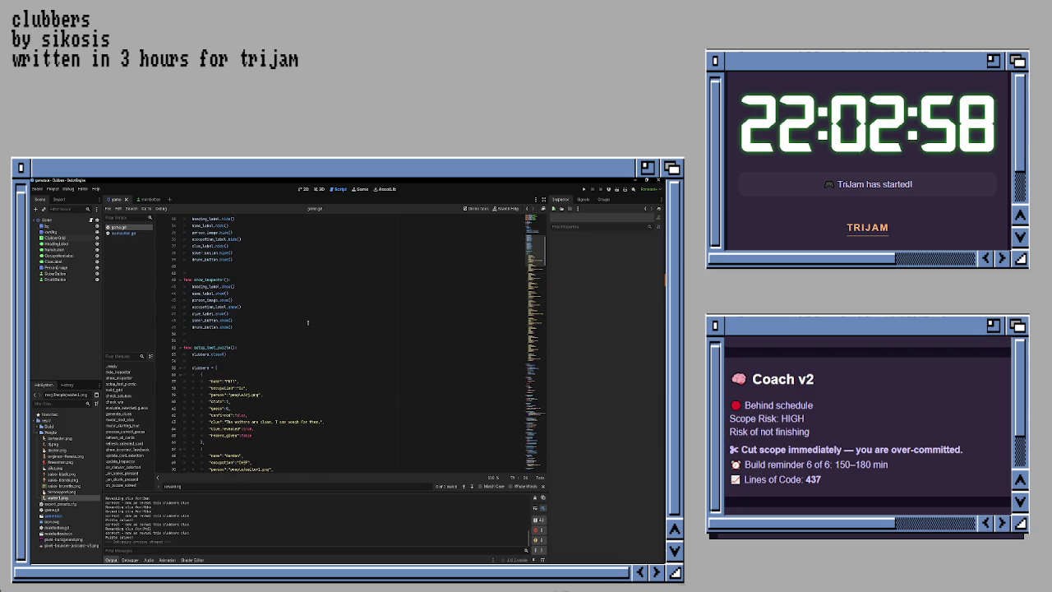
{"action": "scroll", "coordinate": [307, 322], "scroll_direction": "down", "scroll_amount": 10}
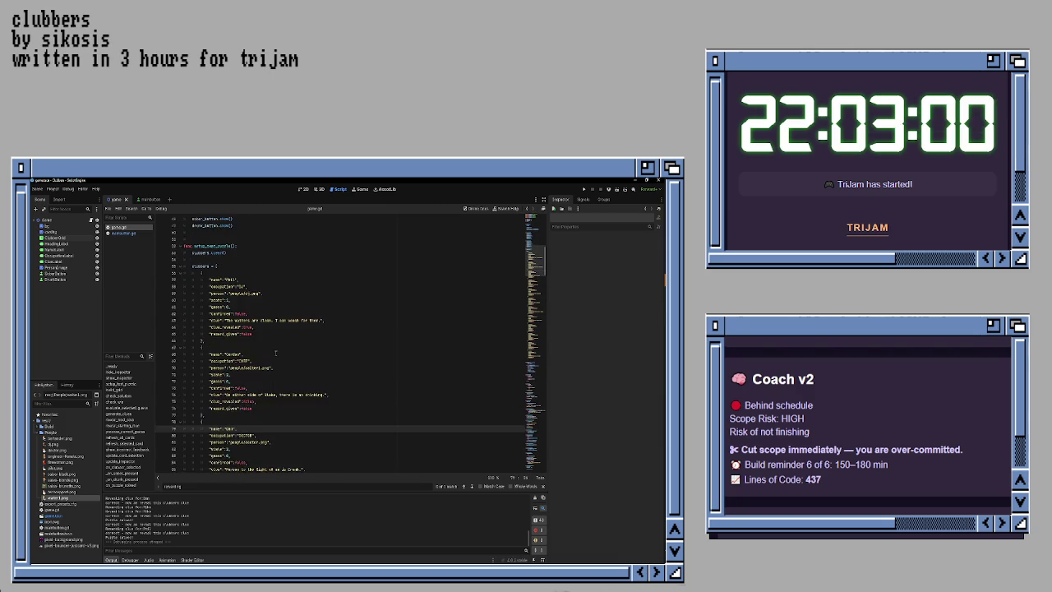
{"action": "scroll", "coordinate": [274, 349], "scroll_direction": "down", "scroll_amount": 9}
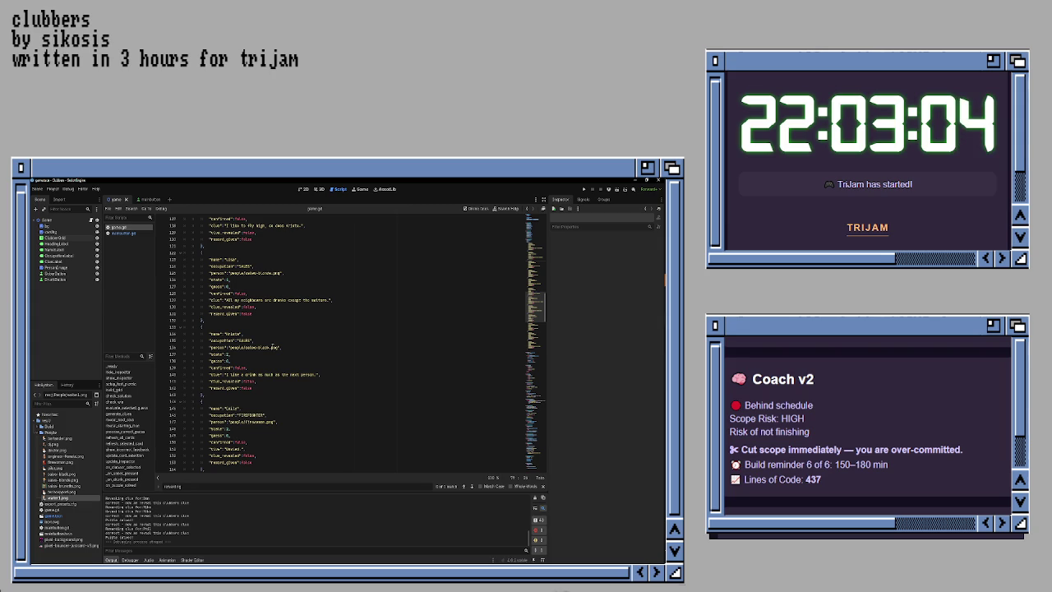
{"action": "key", "text": "F5"}
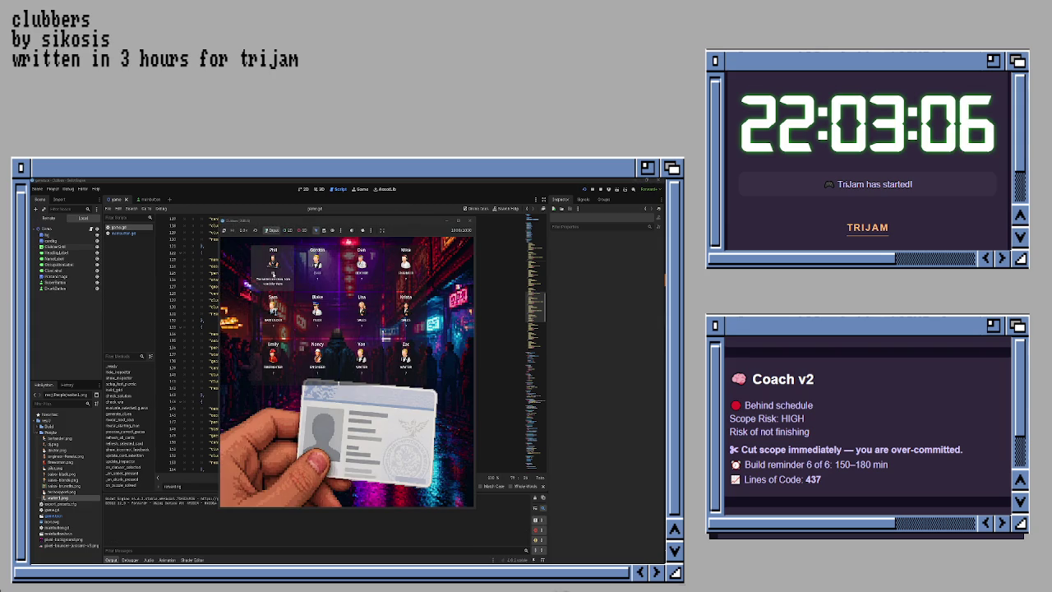